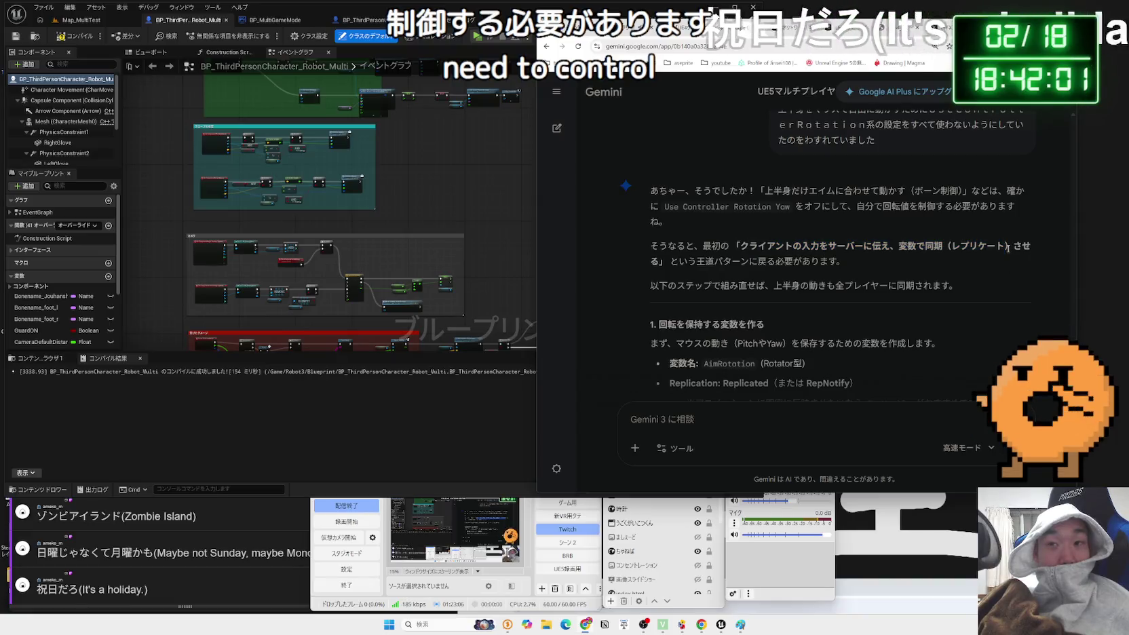
Highlight the reply's passages on replication syncing and sending client input to the server
{"action": "left_click", "coordinate": [917, 248]}
{"action": "mouse_move", "coordinate": [924, 247]}
{"action": "left_mouse_down"}
{"action": "mouse_move", "coordinate": [1012, 247]}
{"action": "mouse_move", "coordinate": [899, 245]}
{"action": "left_mouse_up"}
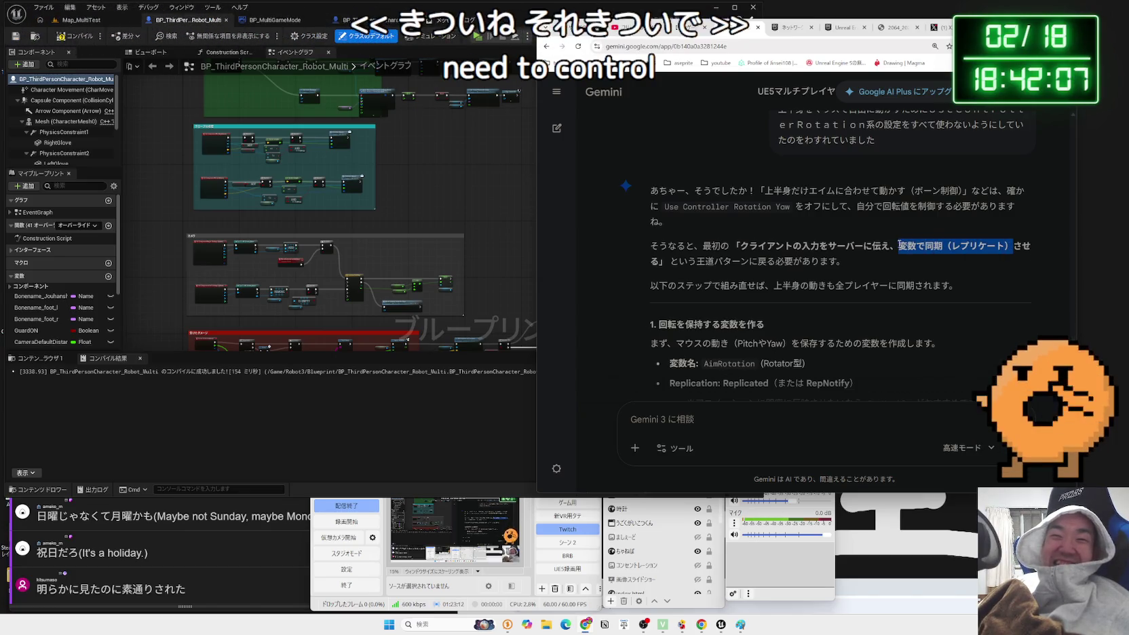
{"action": "left_click", "coordinate": [990, 243]}
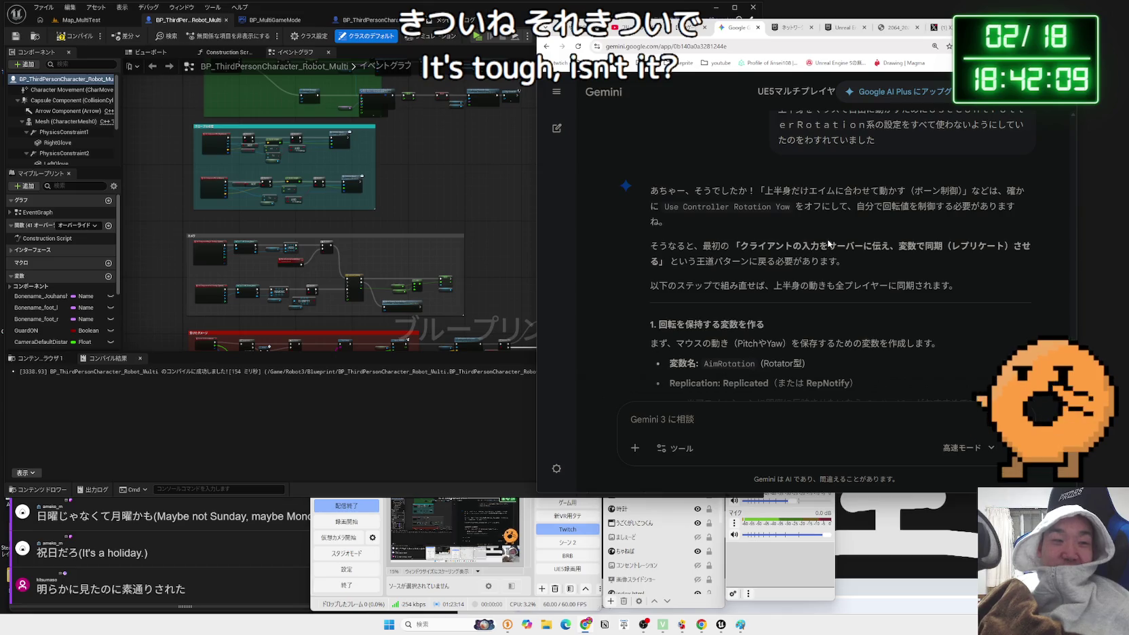
{"action": "mouse_move", "coordinate": [989, 250]}
{"action": "left_mouse_down"}
{"action": "mouse_move", "coordinate": [1014, 247]}
{"action": "mouse_move", "coordinate": [922, 246]}
{"action": "left_mouse_up"}
{"action": "mouse_move", "coordinate": [740, 246]}
{"action": "left_mouse_down"}
{"action": "mouse_move", "coordinate": [1037, 253]}
{"action": "mouse_move", "coordinate": [745, 247]}
{"action": "left_mouse_up"}
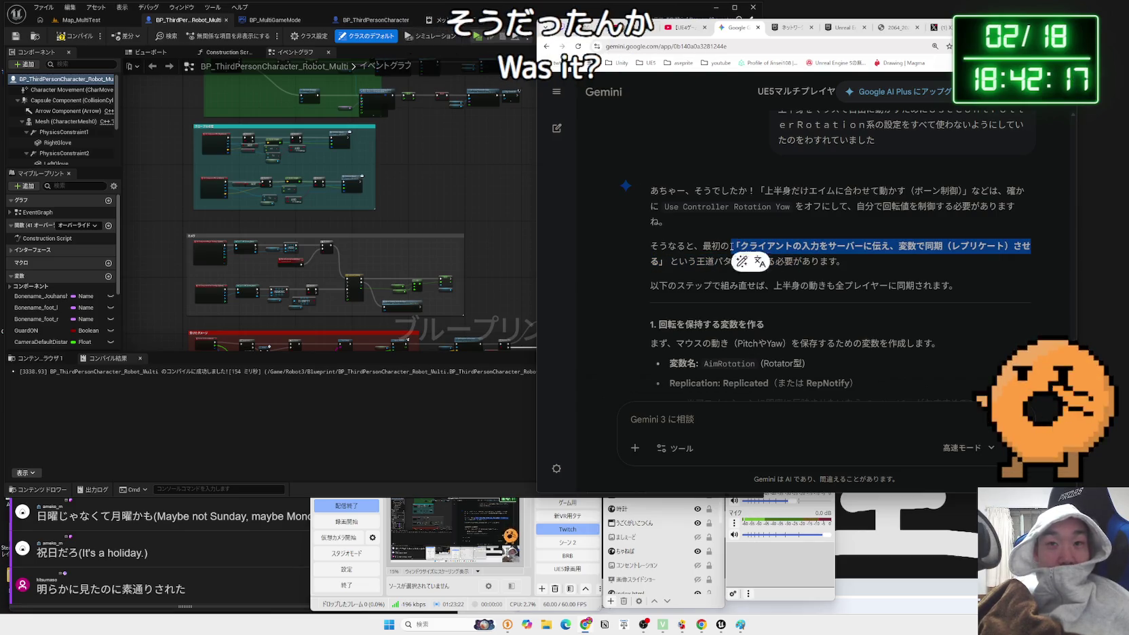
{"action": "left_click", "coordinate": [736, 247]}
{"action": "left_click_drag", "start_coordinate": [881, 247], "coordinate": [1032, 246]}
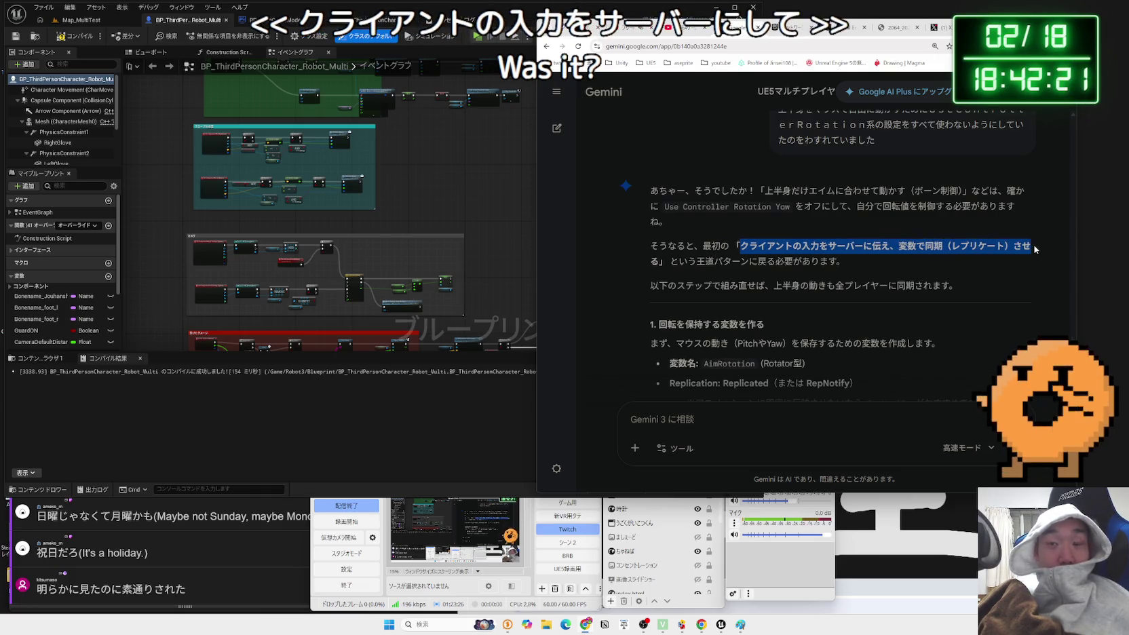
{"action": "left_click_drag", "start_coordinate": [650, 246], "coordinate": [663, 258]}
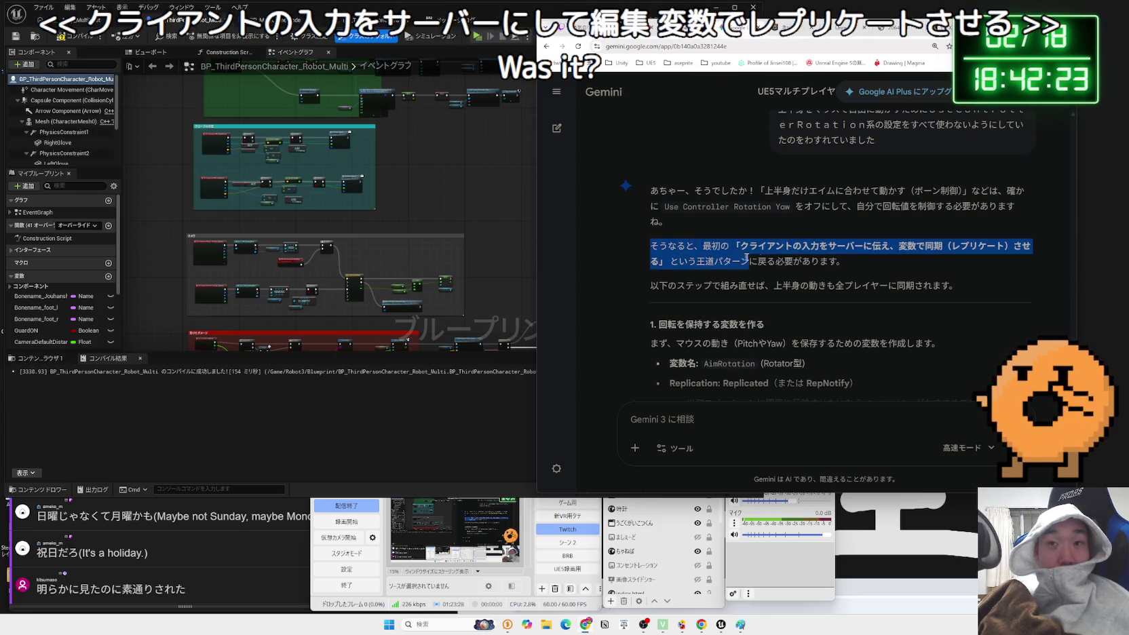
{"action": "left_click", "coordinate": [767, 248]}
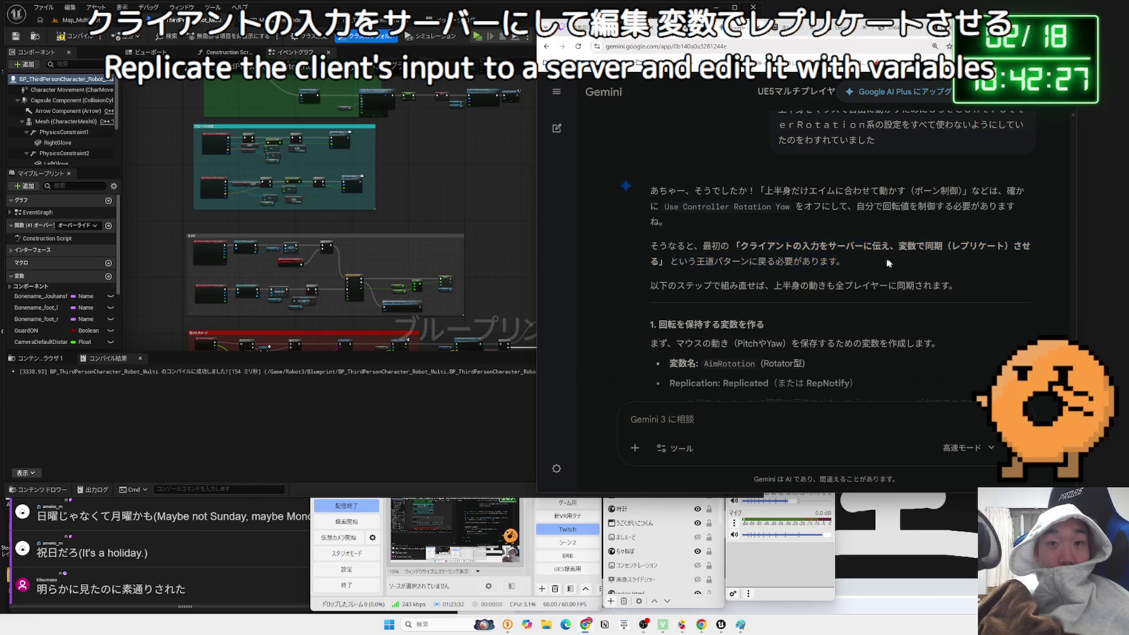
{"action": "left_click", "coordinate": [726, 249]}
Scroll to section 2 and highlight the rotation-in-animation and RepNotify recommendation notes
{"action": "scroll", "coordinate": [721, 247], "scroll_direction": "down", "scroll_amount": 3}
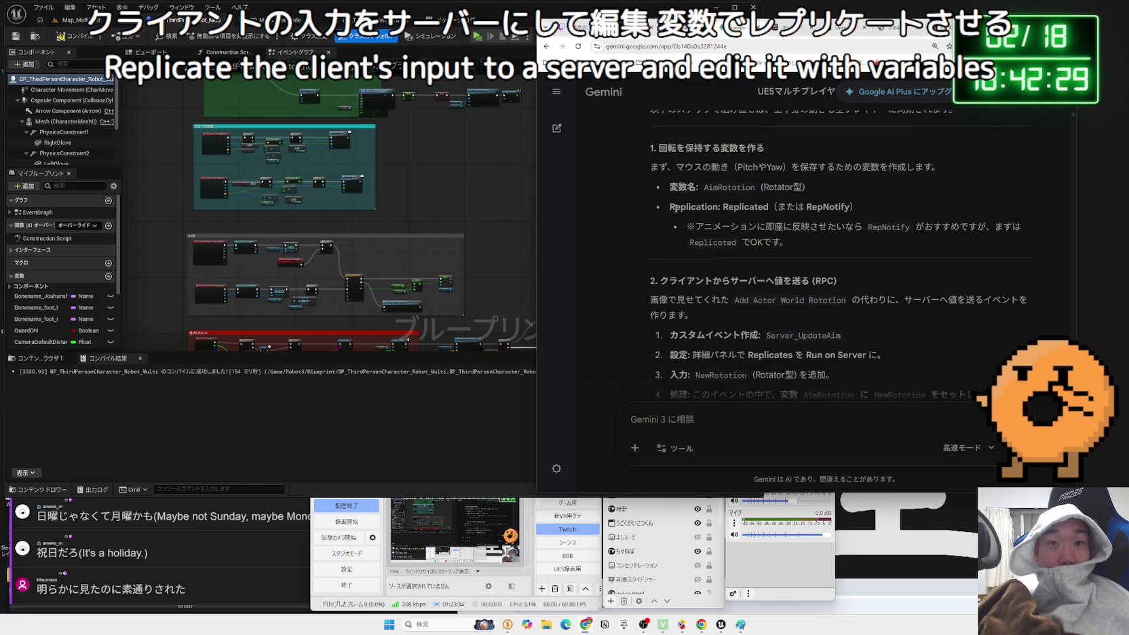
{"action": "left_click_drag", "start_coordinate": [838, 207], "coordinate": [787, 242]}
{"action": "left_click", "coordinate": [692, 228]}
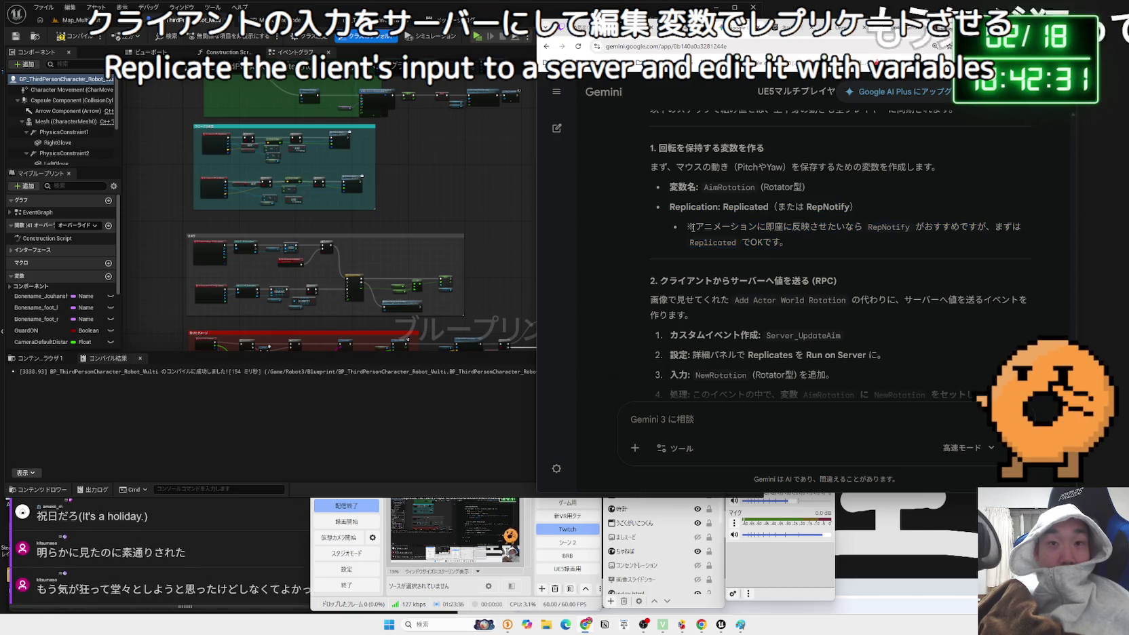
{"action": "scroll", "coordinate": [693, 228], "scroll_direction": "down", "scroll_amount": 1}
{"action": "scroll", "coordinate": [692, 228], "scroll_direction": "up", "scroll_amount": 1}
{"action": "left_click_drag", "start_coordinate": [695, 227], "coordinate": [979, 230]}
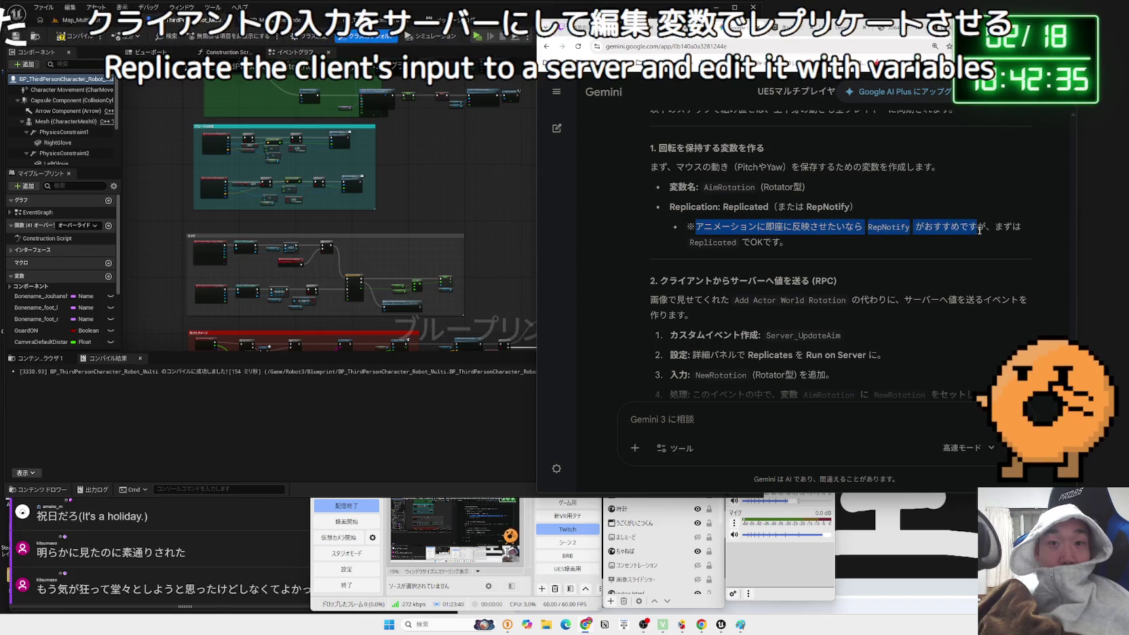
{"action": "triple_click", "coordinate": [802, 240]}
{"action": "triple_click", "coordinate": [802, 240]}
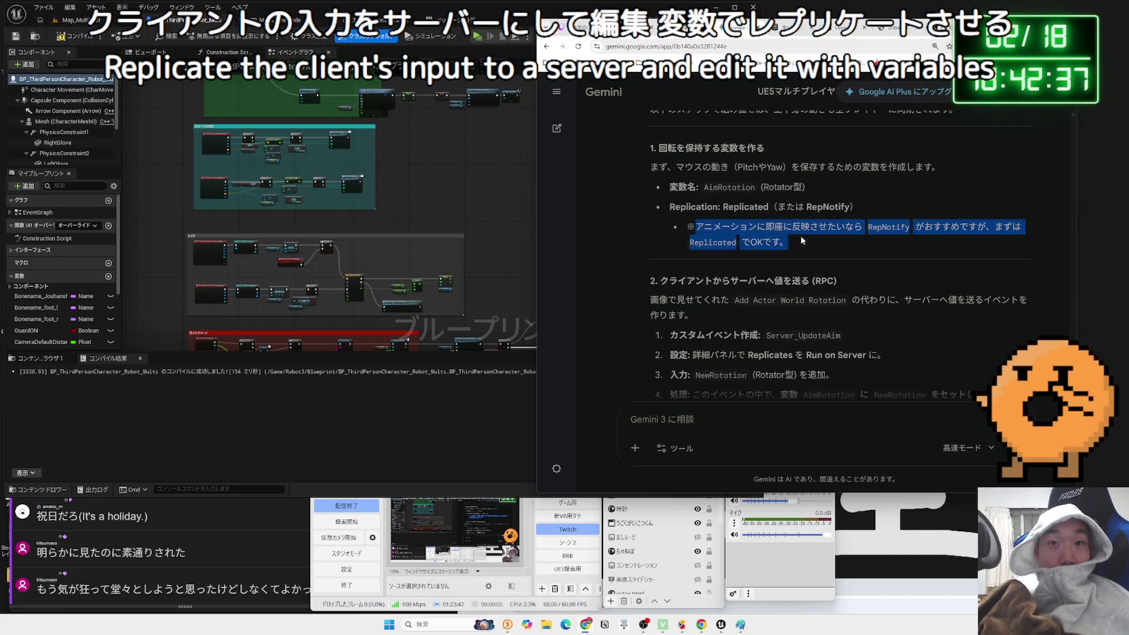
{"action": "left_click", "coordinate": [802, 239]}
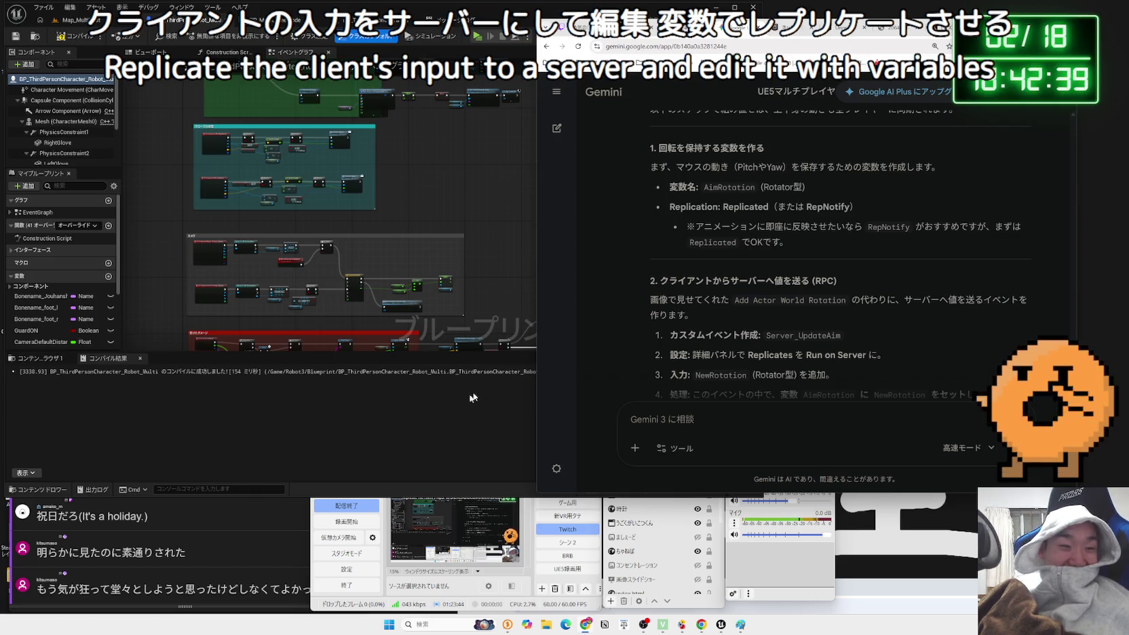
From the stream comment window, open the X post linked in chat
{"action": "left_click", "coordinate": [214, 538]}
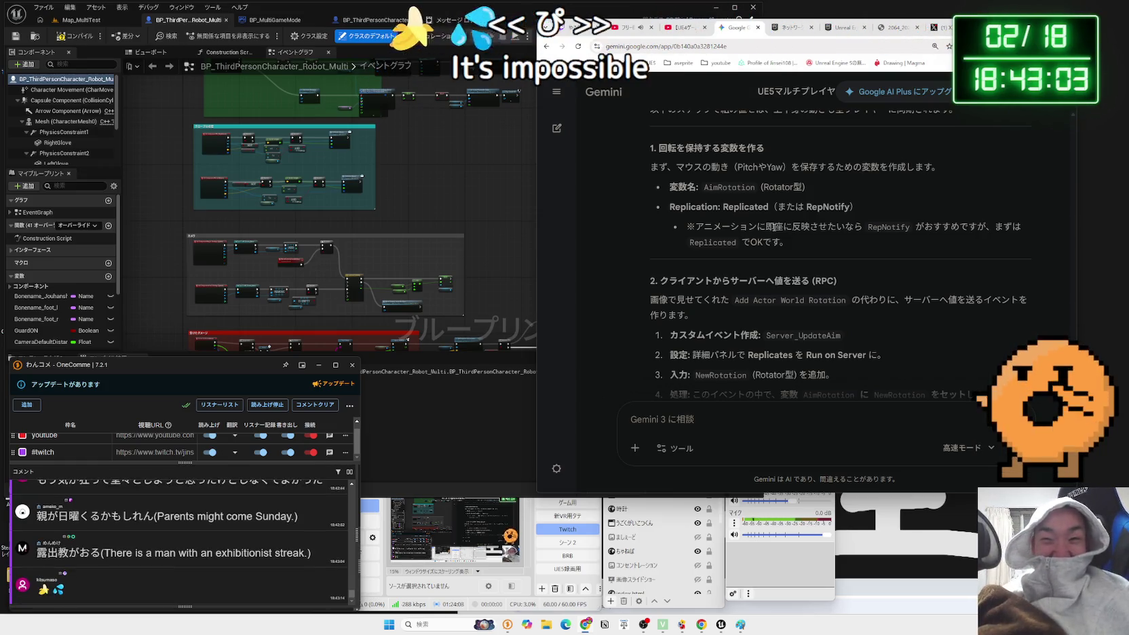
{"action": "scroll", "coordinate": [774, 238], "scroll_direction": "down", "scroll_amount": 1}
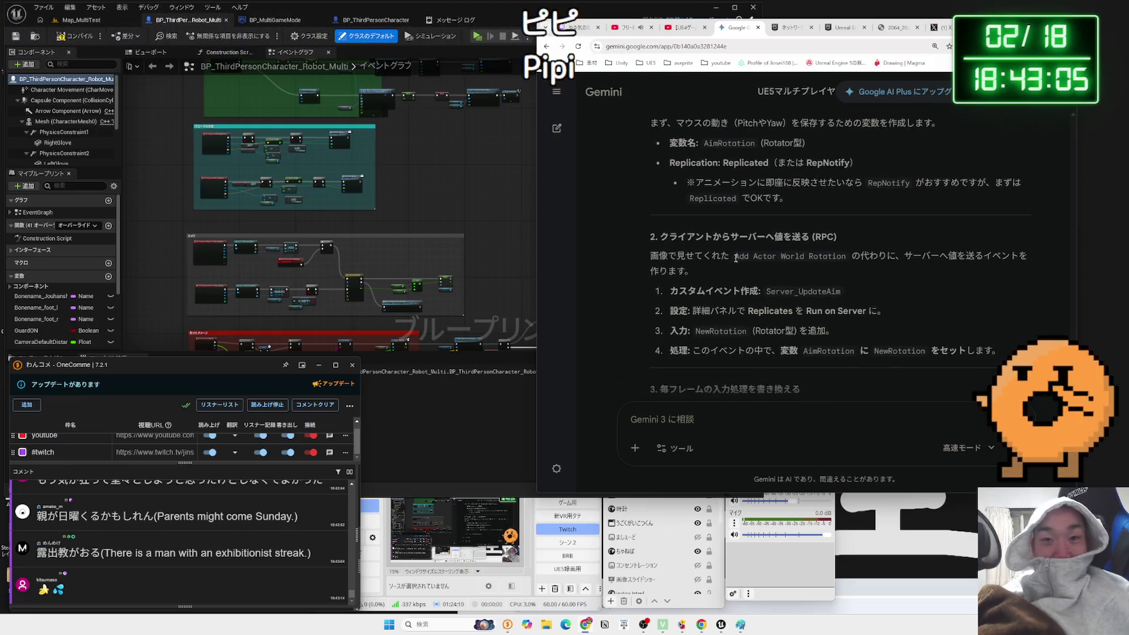
{"action": "left_click_drag", "start_coordinate": [810, 258], "coordinate": [966, 259]}
{"action": "left_click", "coordinate": [176, 568]}
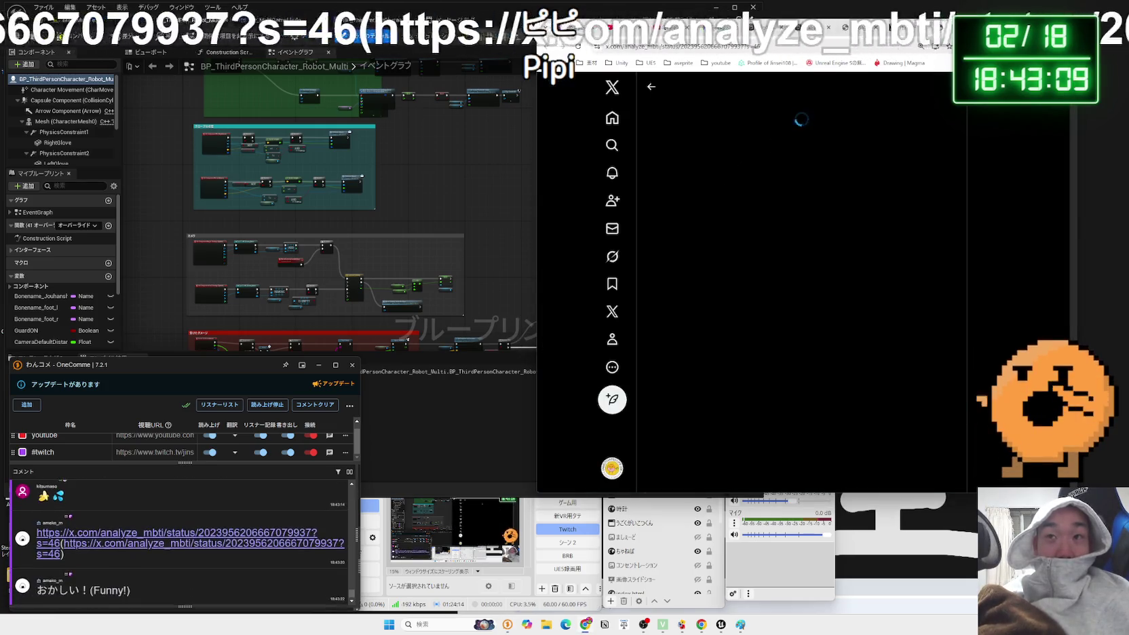
Highlight the post's title and the INFP line of the personality list
{"action": "mouse_move", "coordinate": [664, 145]}
{"action": "left_mouse_down"}
{"action": "mouse_move", "coordinate": [811, 146]}
{"action": "mouse_move", "coordinate": [808, 163]}
{"action": "mouse_move", "coordinate": [848, 234]}
{"action": "mouse_move", "coordinate": [793, 330]}
{"action": "mouse_move", "coordinate": [812, 379]}
{"action": "left_mouse_up"}
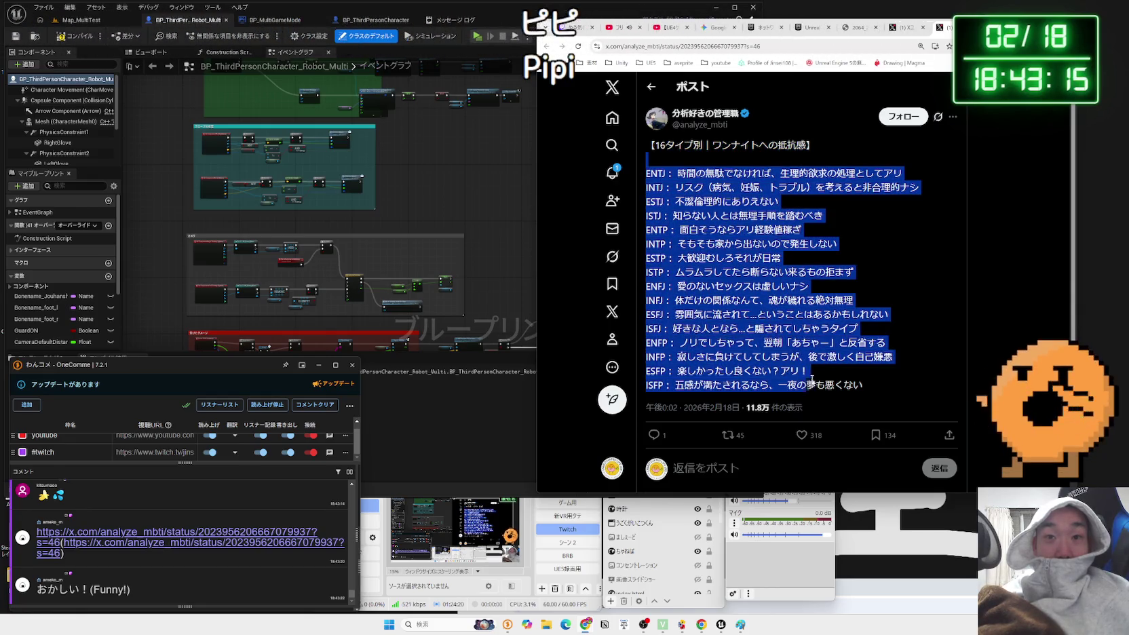
{"action": "left_click", "coordinate": [834, 388]}
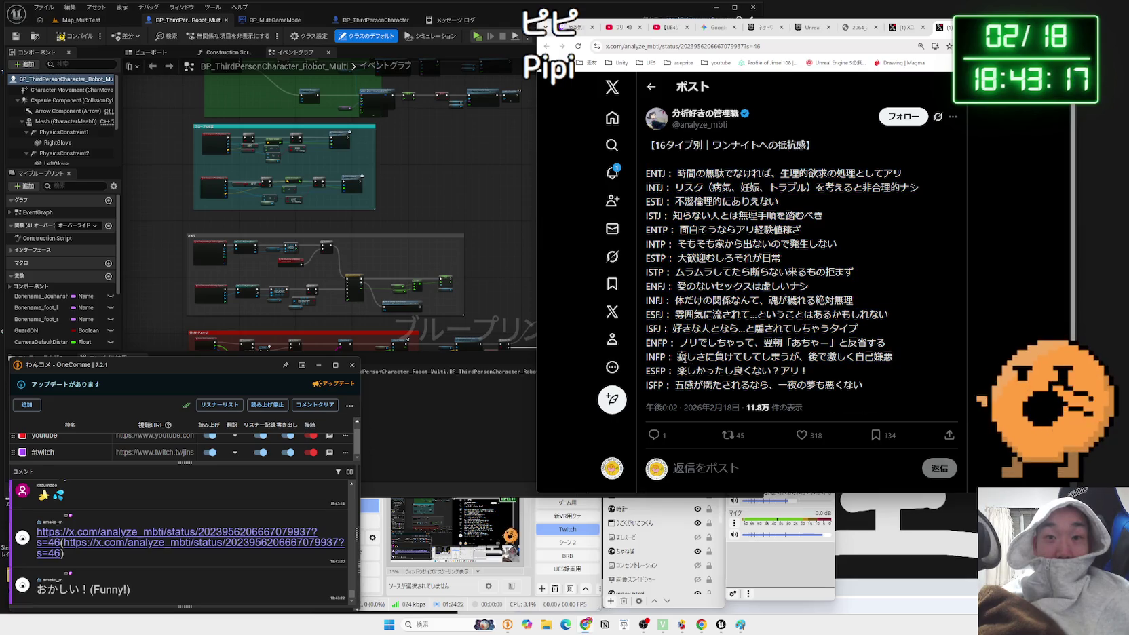
{"action": "left_click_drag", "start_coordinate": [677, 357], "coordinate": [830, 356]}
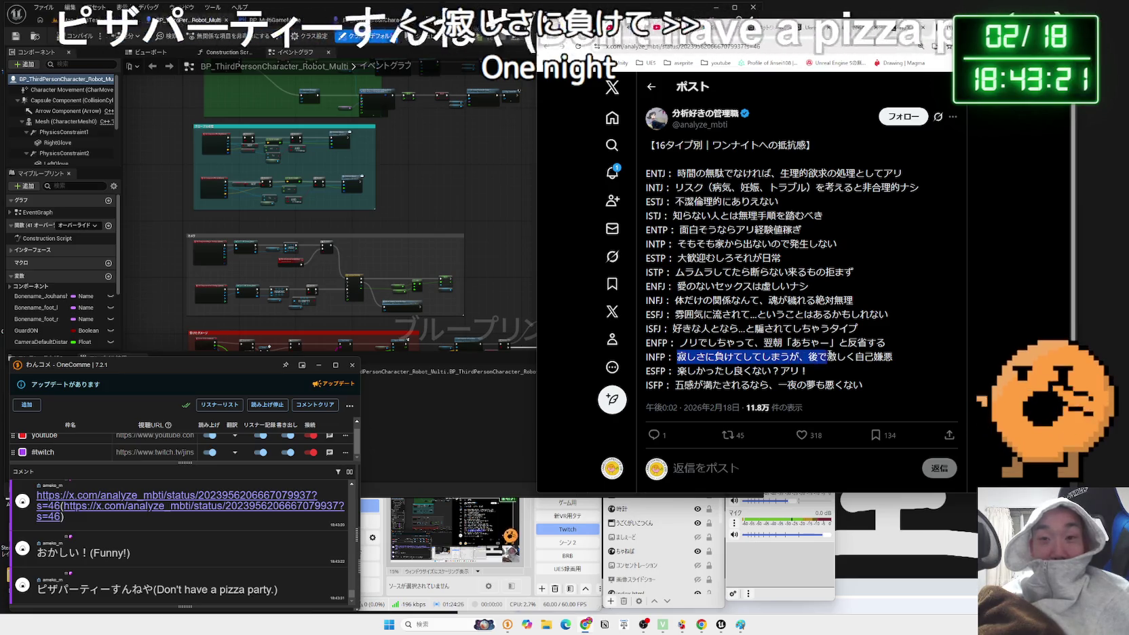
{"action": "triple_click", "coordinate": [662, 357]}
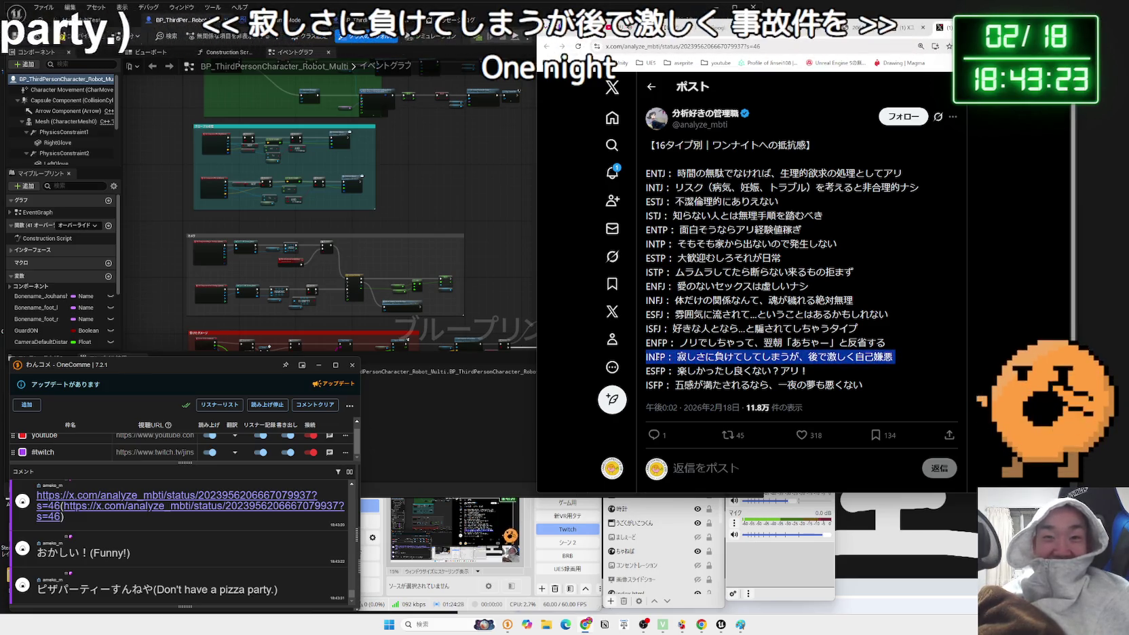
{"action": "mouse_move", "coordinate": [648, 357]}
{"action": "left_mouse_down"}
{"action": "mouse_move", "coordinate": [874, 357]}
{"action": "mouse_move", "coordinate": [649, 357]}
{"action": "left_mouse_up"}
{"action": "left_click", "coordinate": [892, 355]}
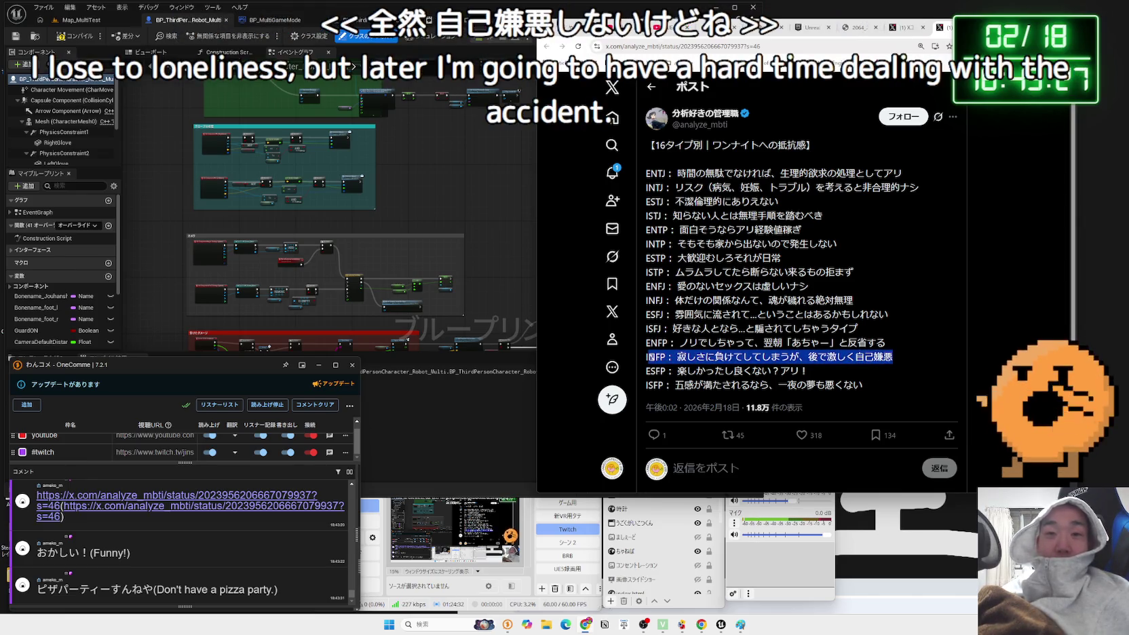
{"action": "left_click", "coordinate": [903, 361]}
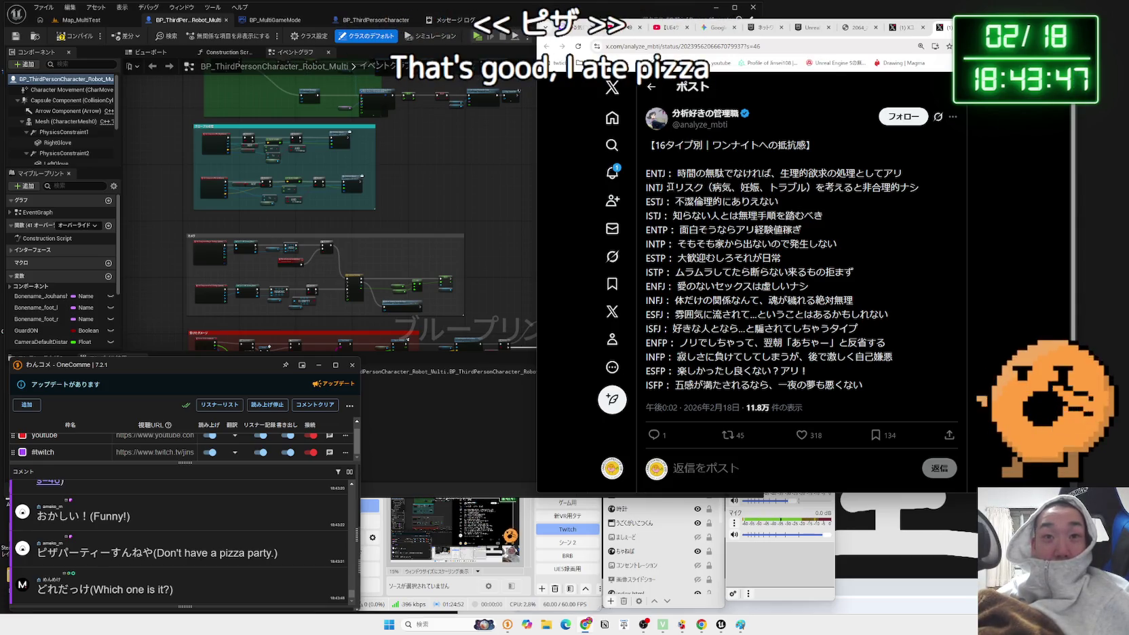
Glance at notifications and the home feed, then return and highlight the INTJ line
{"action": "left_click", "coordinate": [612, 174]}
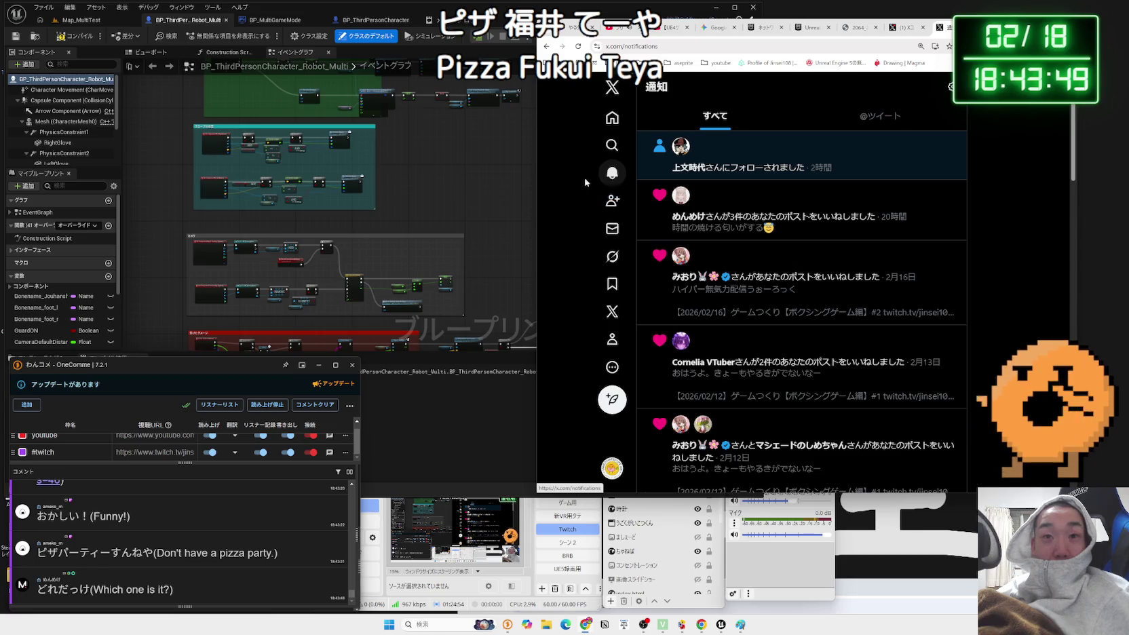
{"action": "left_click", "coordinate": [612, 118]}
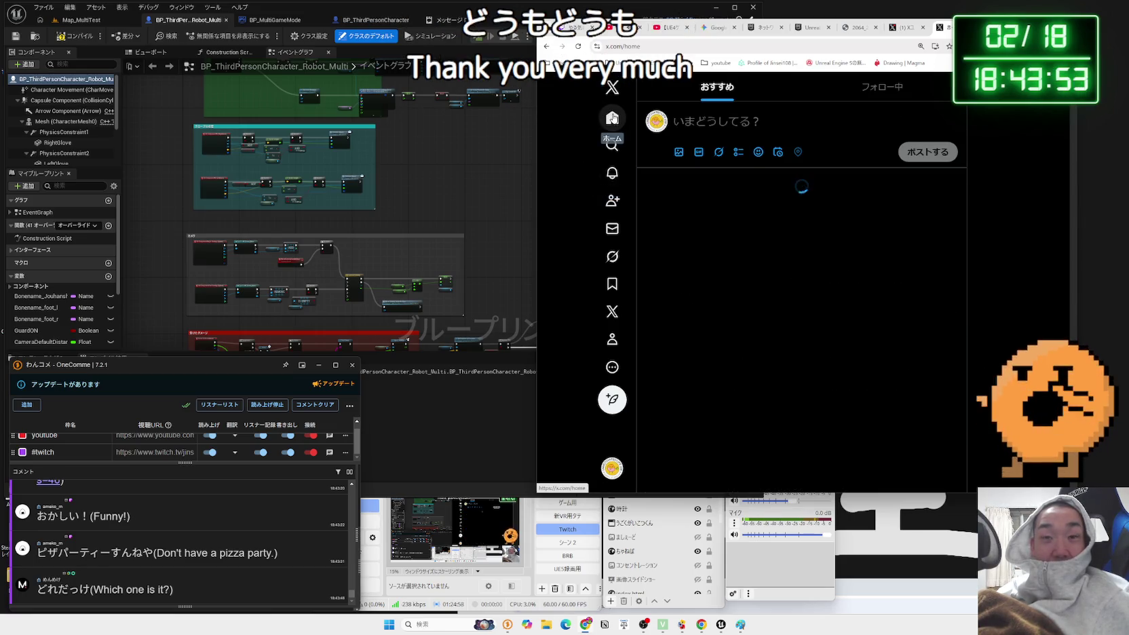
{"action": "key", "text": "alt+Left"}
{"action": "key", "text": "alt+Left"}
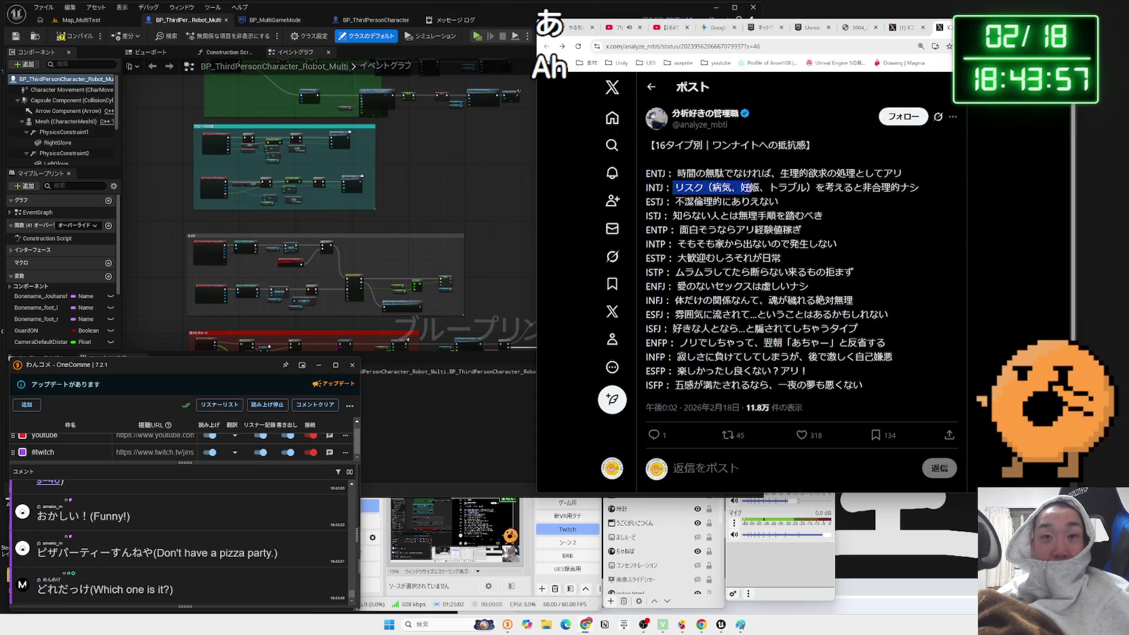
{"action": "mouse_move", "coordinate": [808, 188]}
{"action": "left_mouse_down"}
{"action": "mouse_move", "coordinate": [920, 188]}
{"action": "mouse_move", "coordinate": [824, 188]}
{"action": "left_mouse_up"}
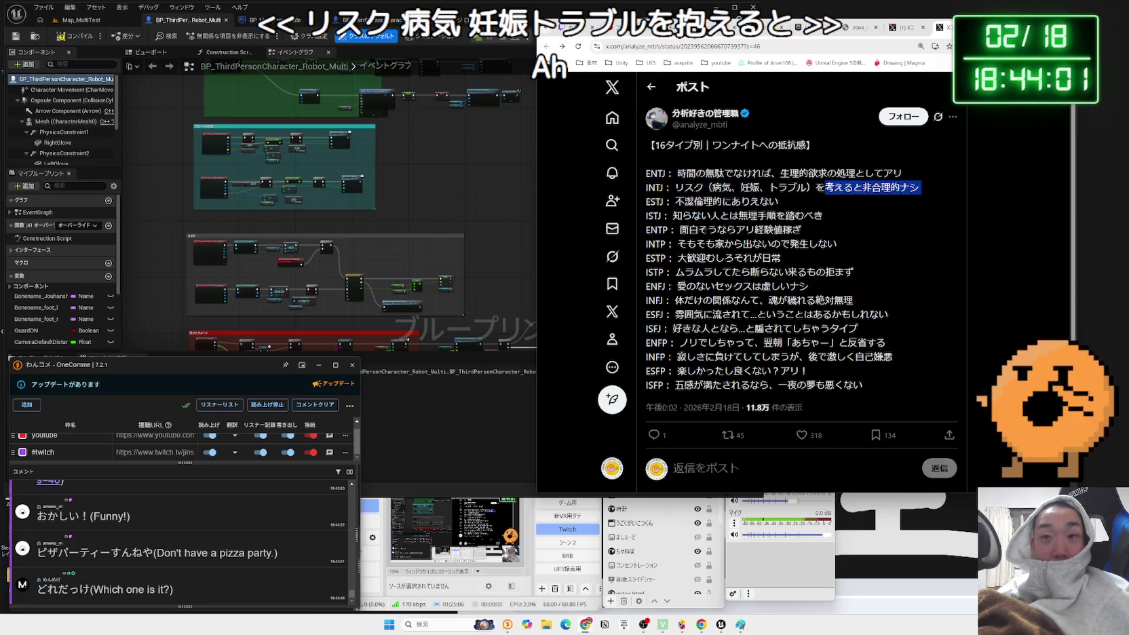
{"action": "mouse_move", "coordinate": [740, 188]}
{"action": "left_mouse_down"}
{"action": "mouse_move", "coordinate": [902, 174]}
{"action": "mouse_move", "coordinate": [652, 174]}
{"action": "mouse_move", "coordinate": [648, 188]}
{"action": "mouse_move", "coordinate": [920, 188]}
{"action": "mouse_move", "coordinate": [860, 184]}
{"action": "left_mouse_up"}
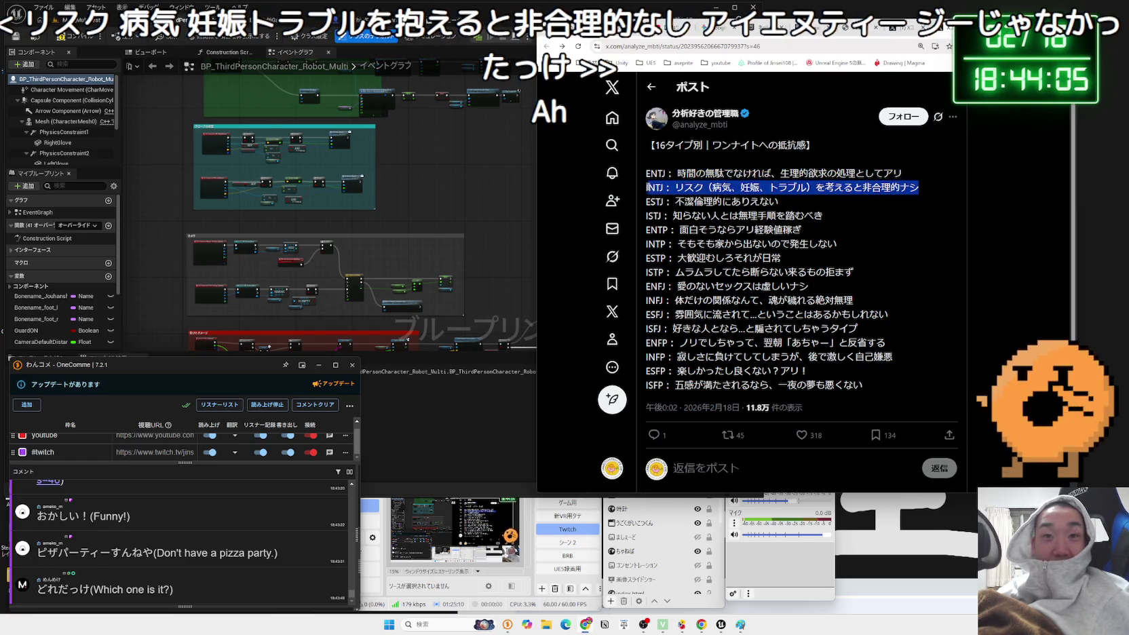
{"action": "left_click", "coordinate": [642, 190]}
{"action": "left_click", "coordinate": [927, 192]}
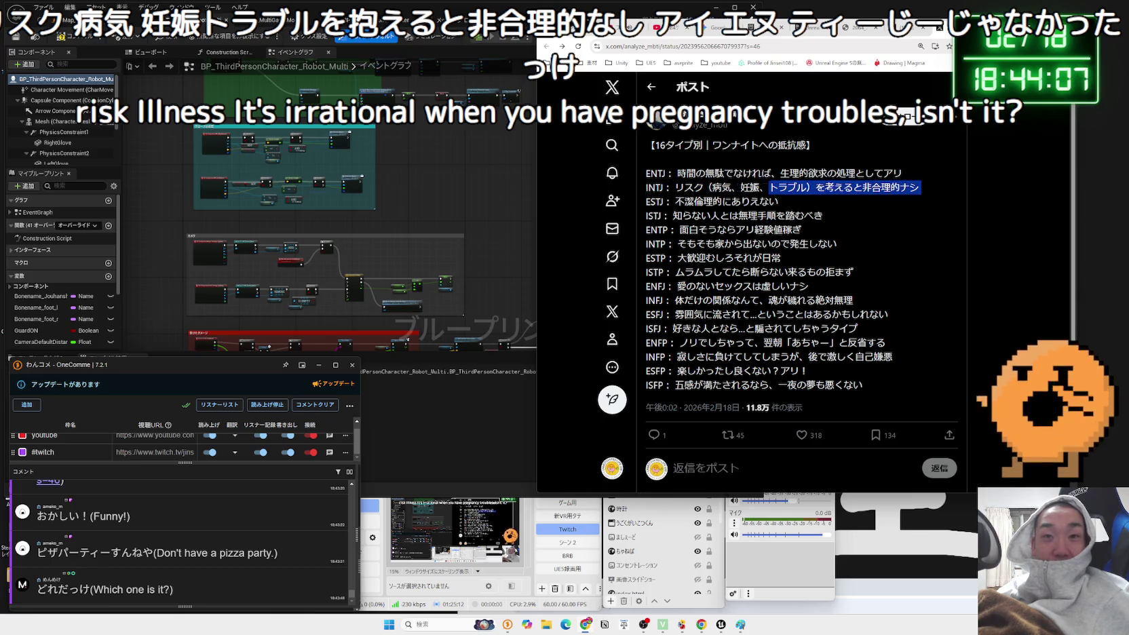
Highlight the lines from INTJ down to ENFP, then the whole INFP line
{"action": "mouse_move", "coordinate": [645, 191]}
{"action": "left_mouse_down"}
{"action": "mouse_move", "coordinate": [746, 237]}
{"action": "mouse_move", "coordinate": [862, 345]}
{"action": "left_mouse_up"}
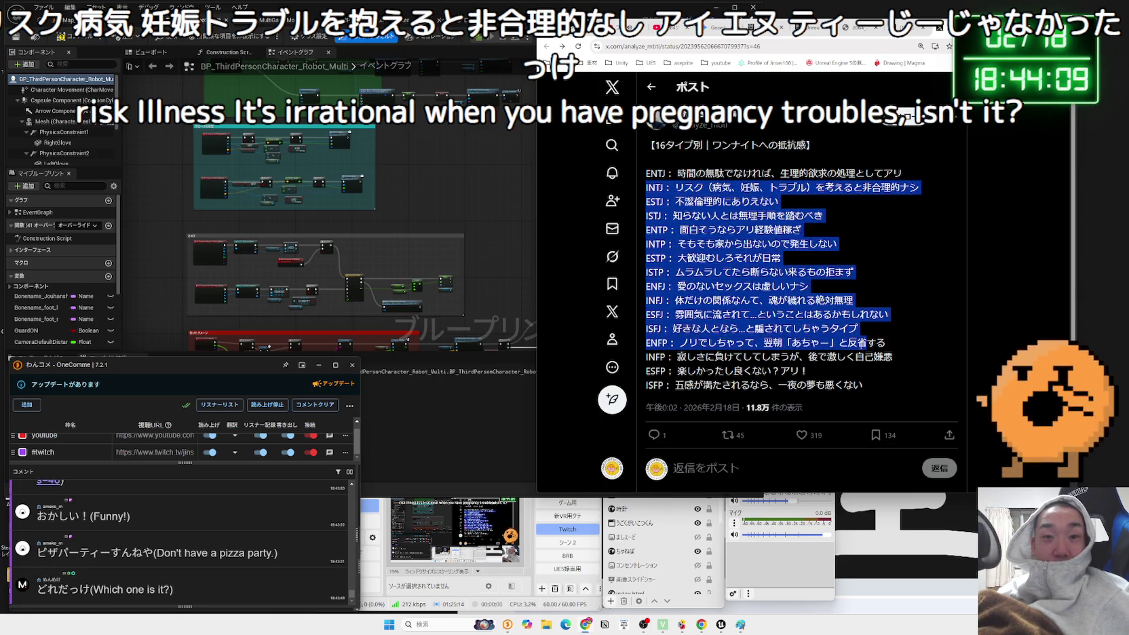
{"action": "left_click", "coordinate": [862, 345]}
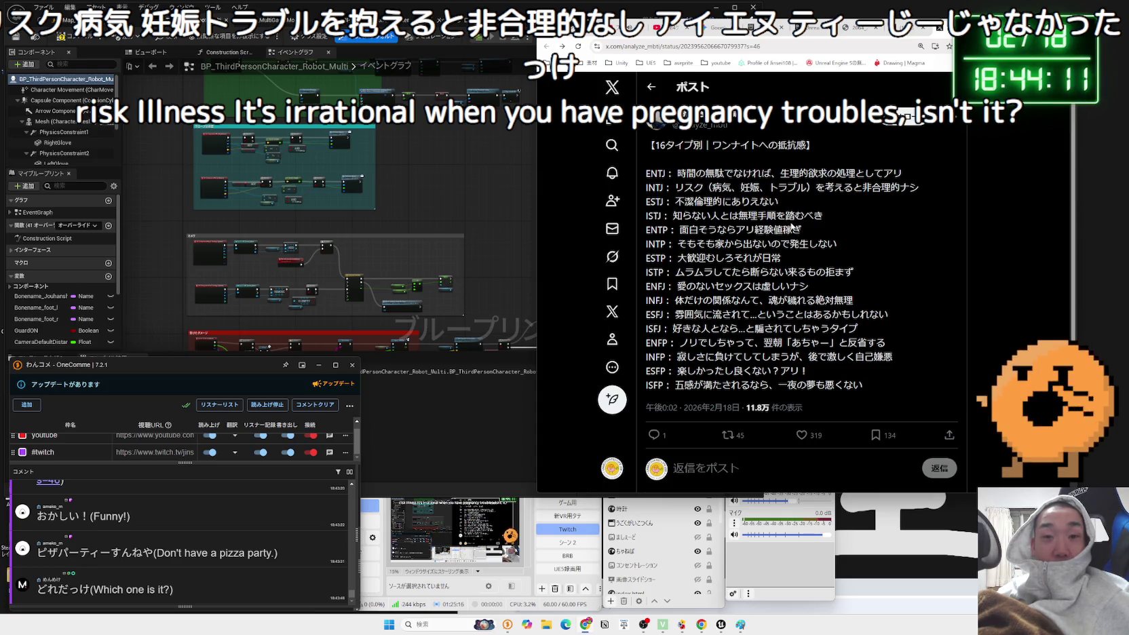
{"action": "mouse_move", "coordinate": [650, 354]}
{"action": "left_mouse_down"}
{"action": "mouse_move", "coordinate": [723, 355]}
{"action": "mouse_move", "coordinate": [666, 357]}
{"action": "left_mouse_up"}
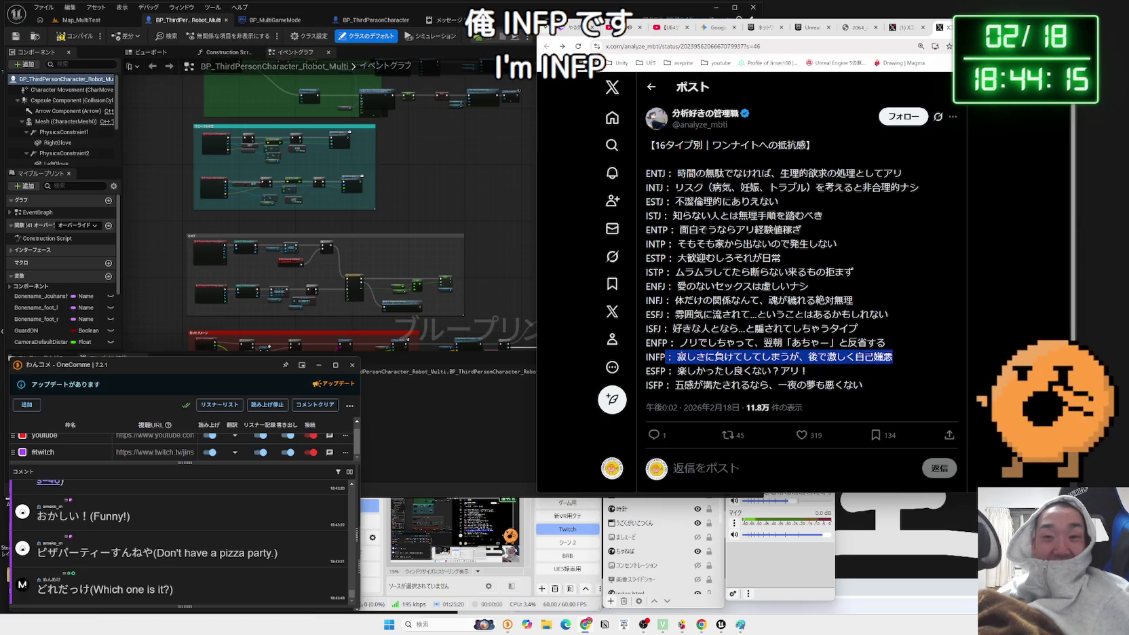
{"action": "mouse_move", "coordinate": [760, 355]}
{"action": "left_mouse_down"}
{"action": "mouse_move", "coordinate": [665, 356]}
{"action": "mouse_move", "coordinate": [896, 356]}
{"action": "left_mouse_up"}
{"action": "left_click", "coordinate": [882, 349]}
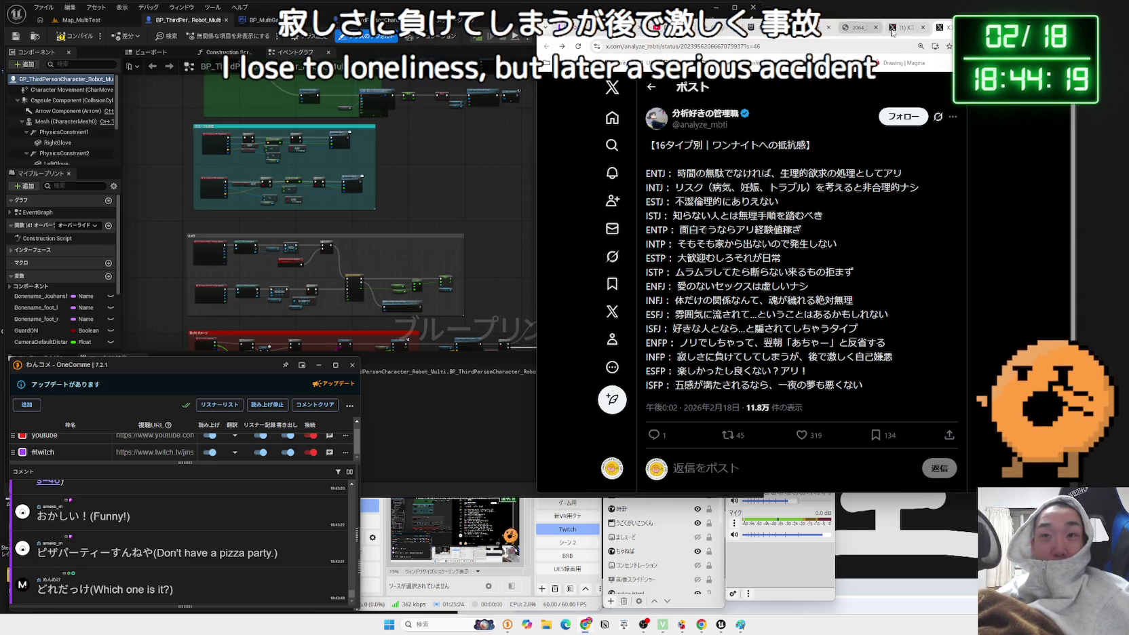
Pick out part of the INTJ line, then move to the UE5 multiplayer tutorial tab
{"action": "left_click", "coordinate": [924, 28]}
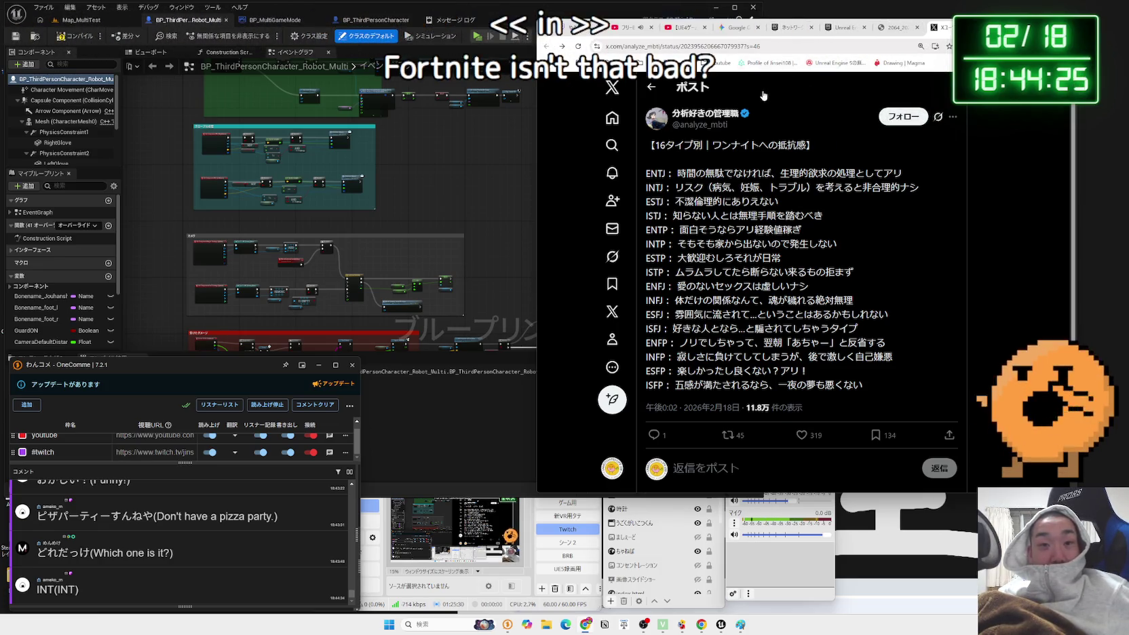
{"action": "left_click_drag", "start_coordinate": [920, 187], "coordinate": [675, 187]}
{"action": "left_click", "coordinate": [675, 188]}
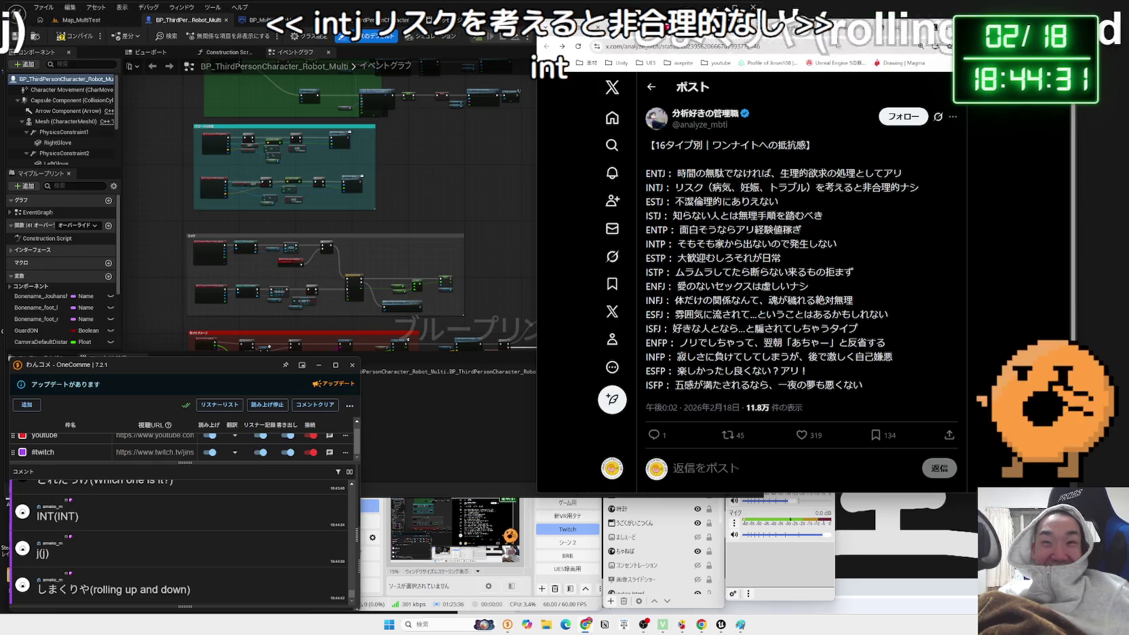
{"action": "key", "text": "ctrl+shift+Tab"}
{"action": "key", "text": "ctrl+shift+Tab"}
{"action": "key", "text": "ctrl+shift+Tab"}
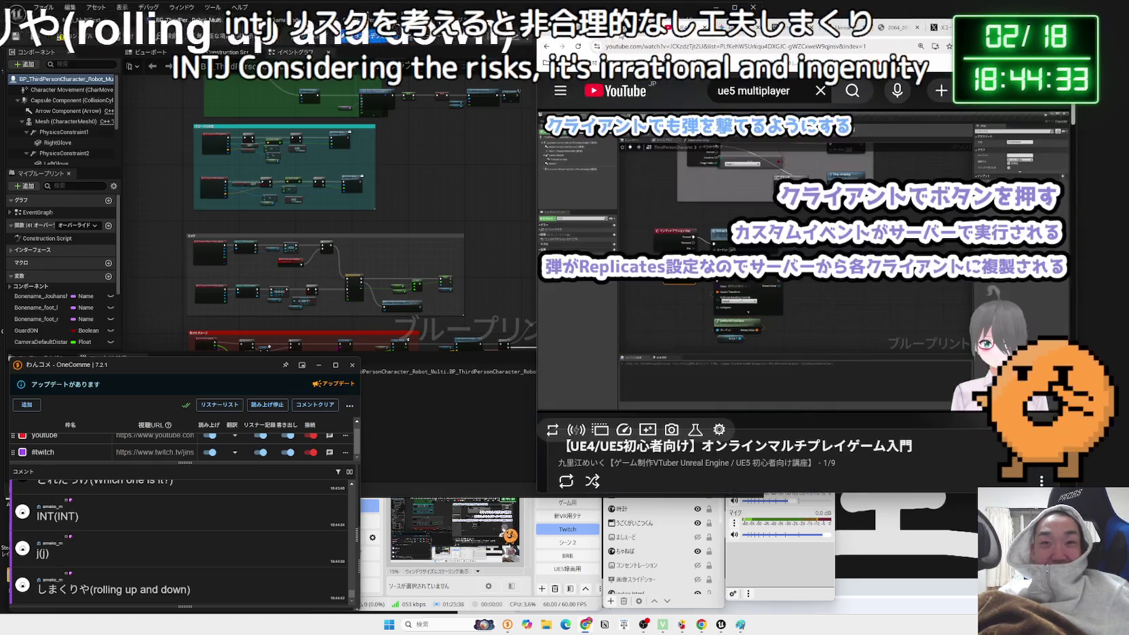
Move to the Road Trip video tab, then bring the Unreal Editor Robot_Multi Blueprint forward
{"action": "key", "text": "ctrl+shift+Tab"}
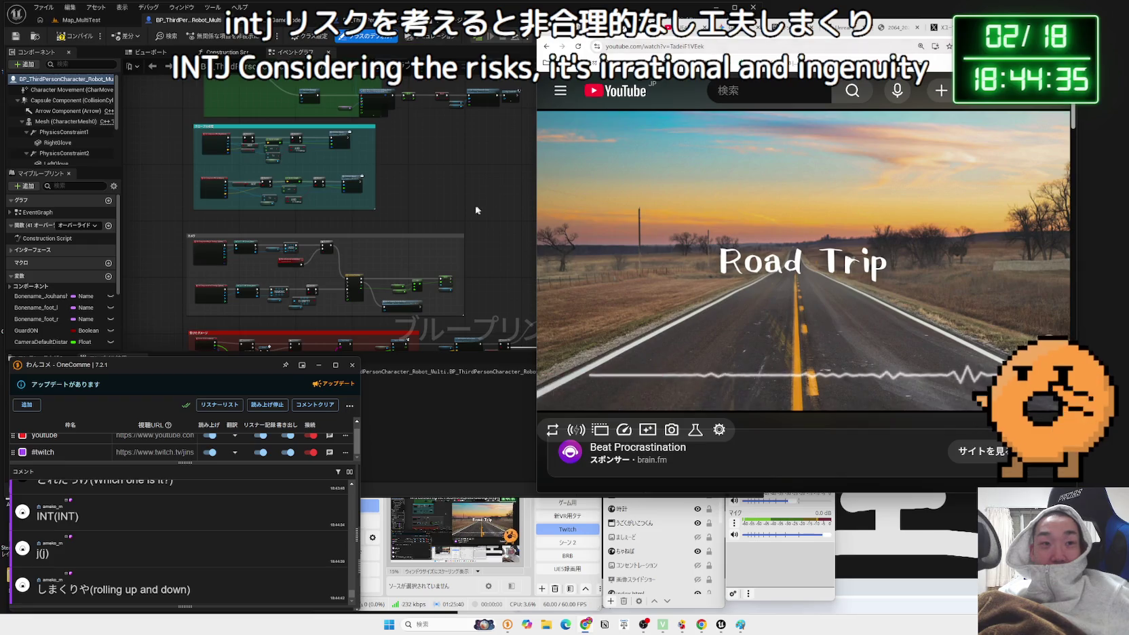
{"action": "left_click", "coordinate": [476, 210]}
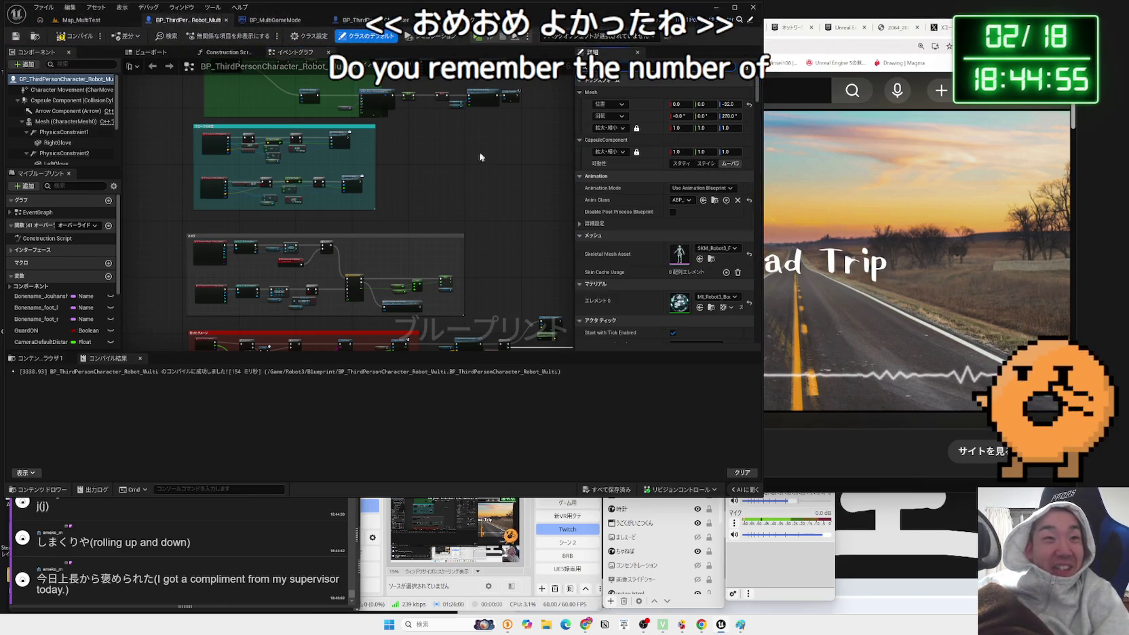
{"action": "left_click", "coordinate": [275, 19]}
Return to the BP_ThirdPersonCharacter event graph, then bring up Gemini's UE5 multiplayer chat in Chrome
{"action": "left_click", "coordinate": [192, 24]}
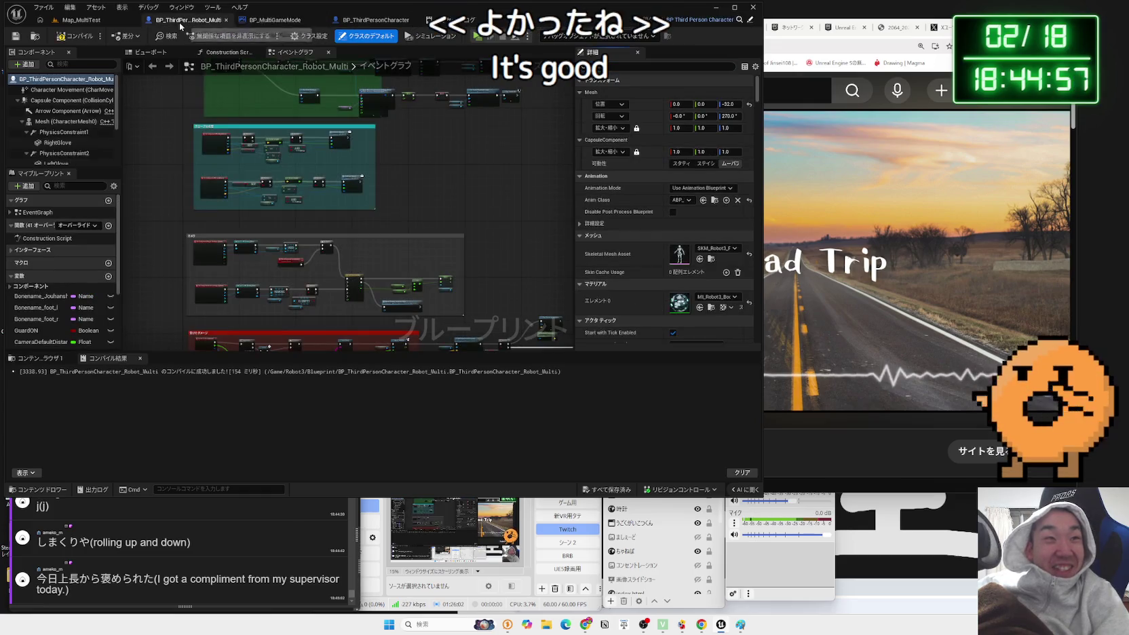
{"action": "left_click", "coordinate": [76, 25]}
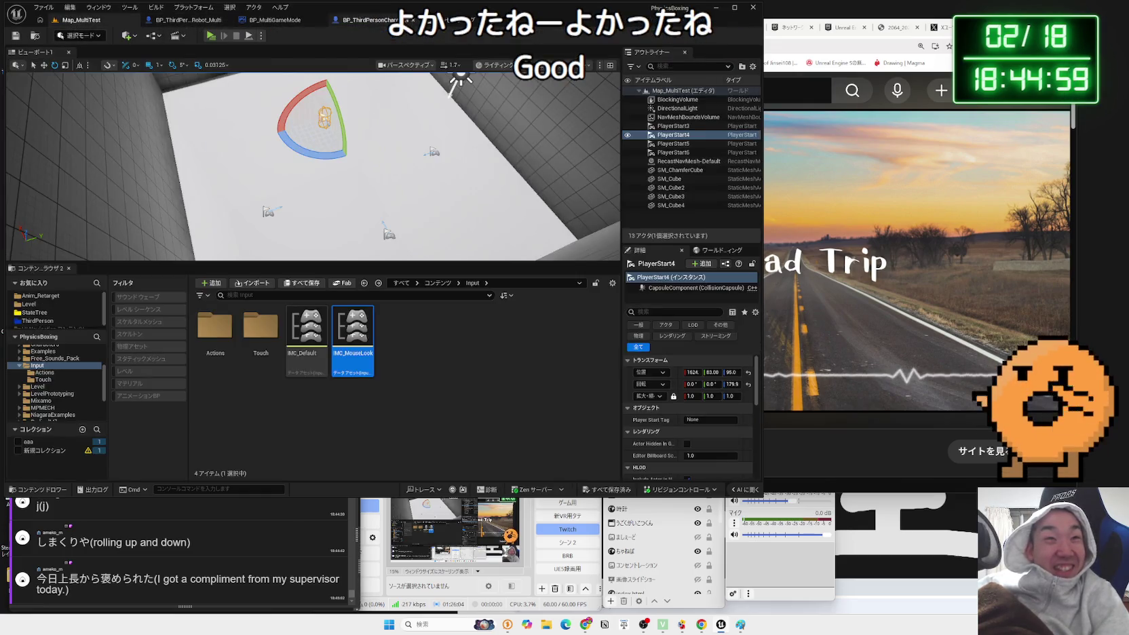
{"action": "left_click", "coordinate": [366, 19]}
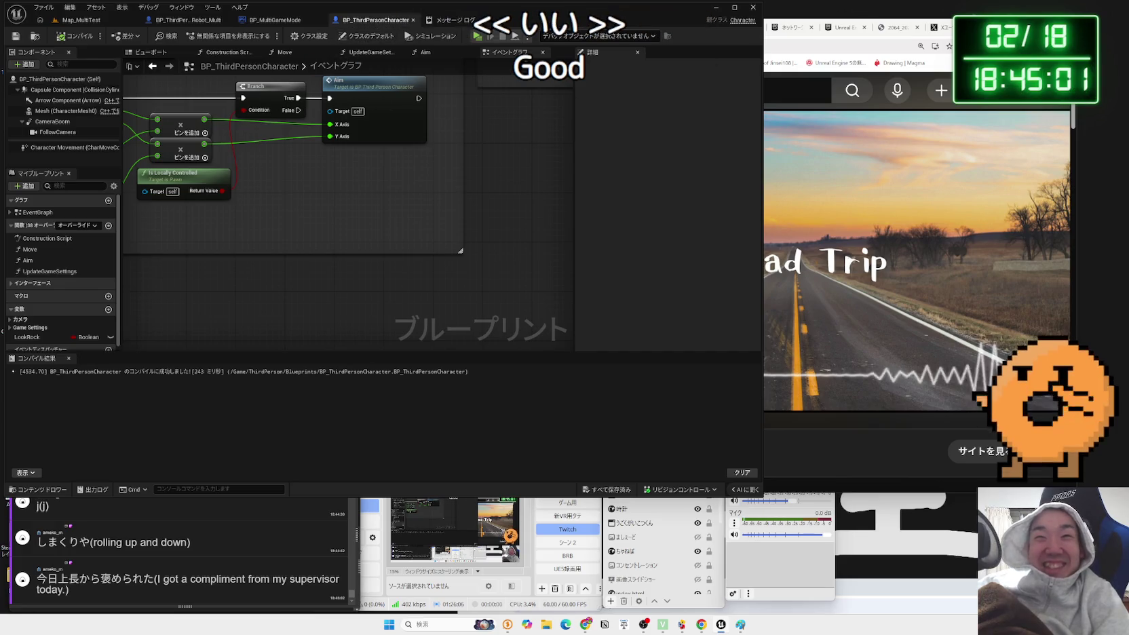
{"action": "key", "text": "alt+Tab"}
{"action": "left_click", "coordinate": [703, 31]}
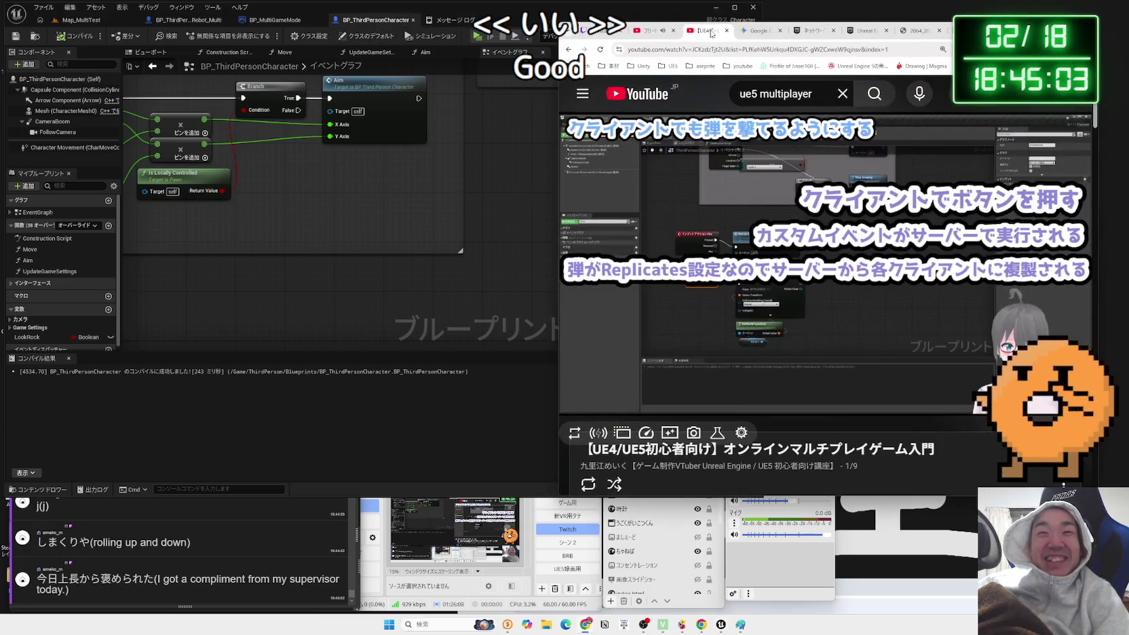
{"action": "left_click", "coordinate": [758, 31]}
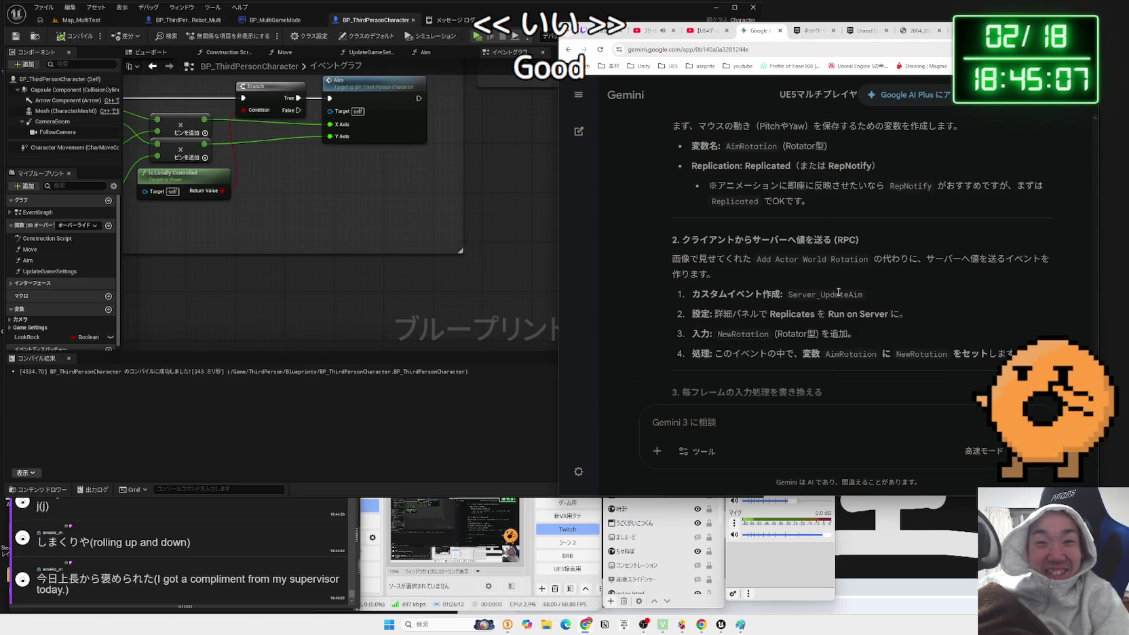
Highlight the IA_MouseCamera rewiring instruction and the server step updating AimRotation
{"action": "scroll", "coordinate": [867, 315], "scroll_direction": "down", "scroll_amount": 1}
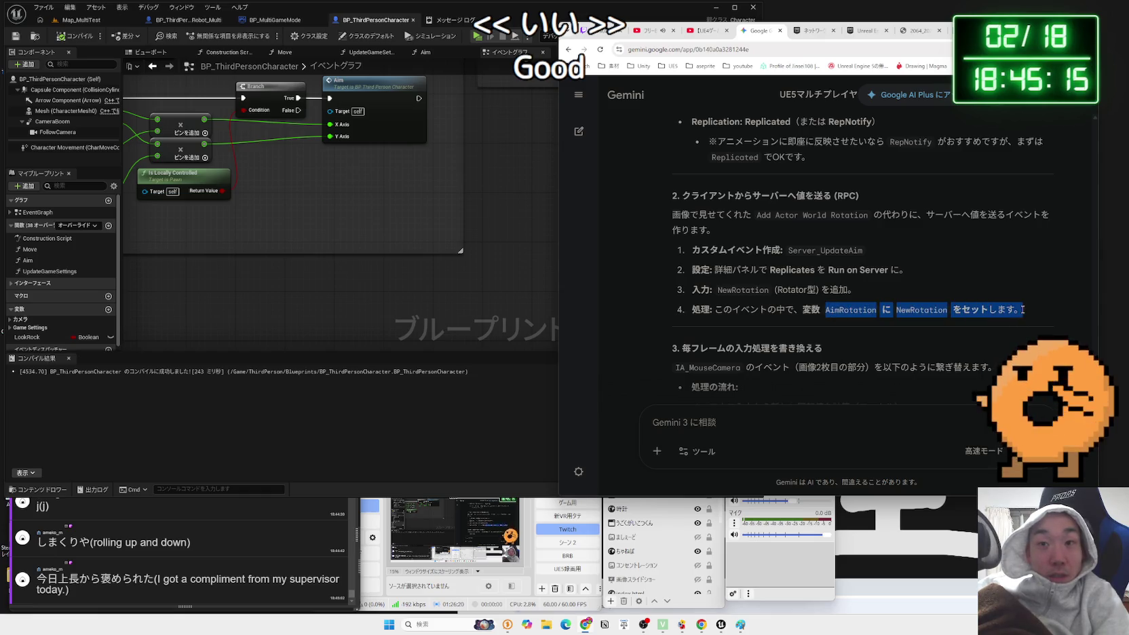
{"action": "scroll", "coordinate": [849, 283], "scroll_direction": "down", "scroll_amount": 3}
{"action": "triple_click", "coordinate": [773, 255]}
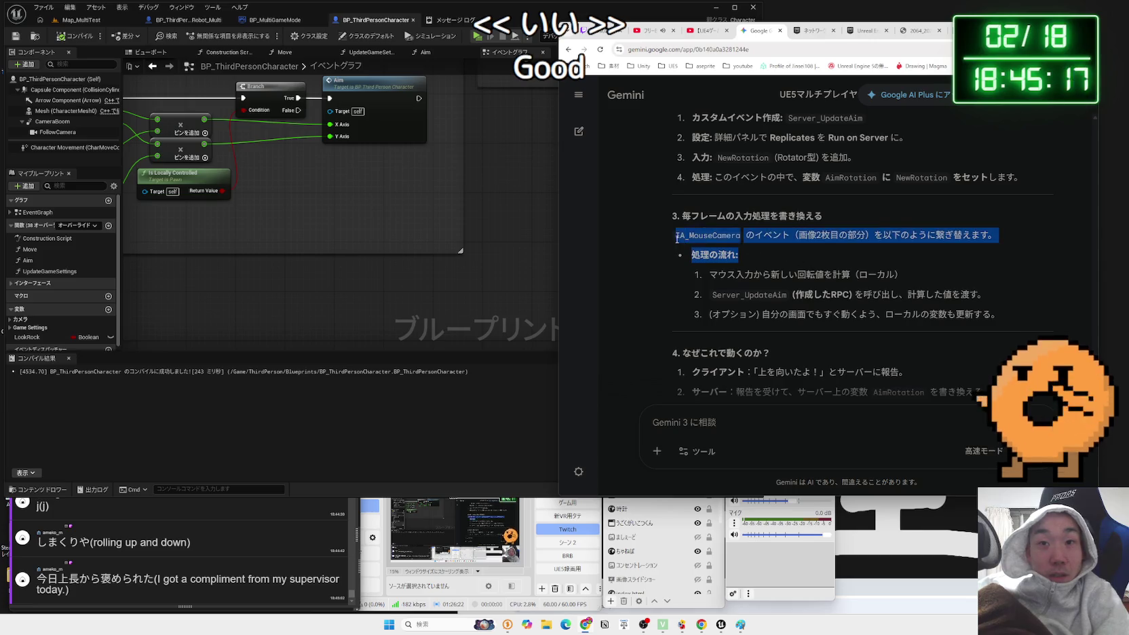
{"action": "mouse_move", "coordinate": [907, 275]}
{"action": "left_mouse_down"}
{"action": "mouse_move", "coordinate": [737, 272]}
{"action": "mouse_move", "coordinate": [983, 295]}
{"action": "mouse_move", "coordinate": [990, 311]}
{"action": "left_mouse_up"}
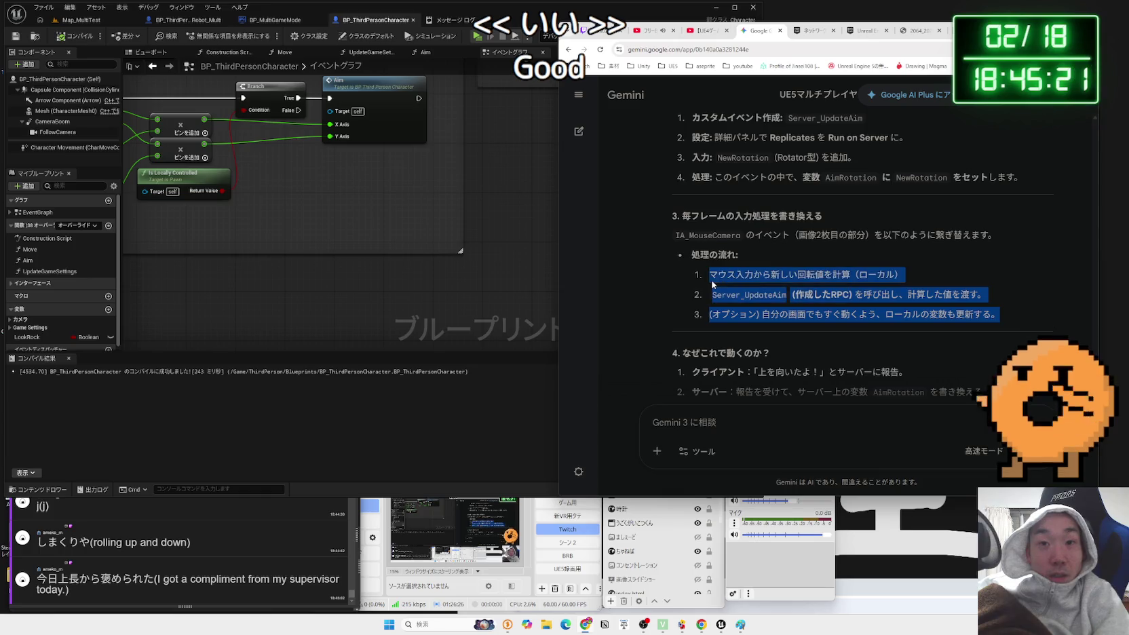
{"action": "left_click", "coordinate": [714, 281]}
{"action": "scroll", "coordinate": [714, 279], "scroll_direction": "down", "scroll_amount": 2}
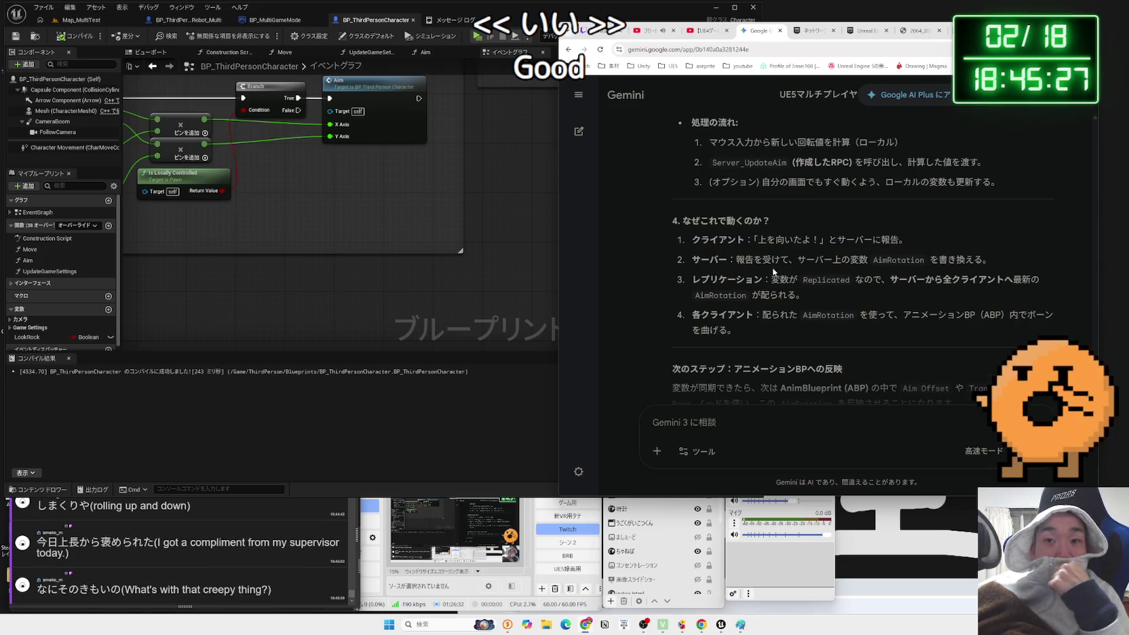
{"action": "left_click_drag", "start_coordinate": [924, 262], "coordinate": [747, 262]}
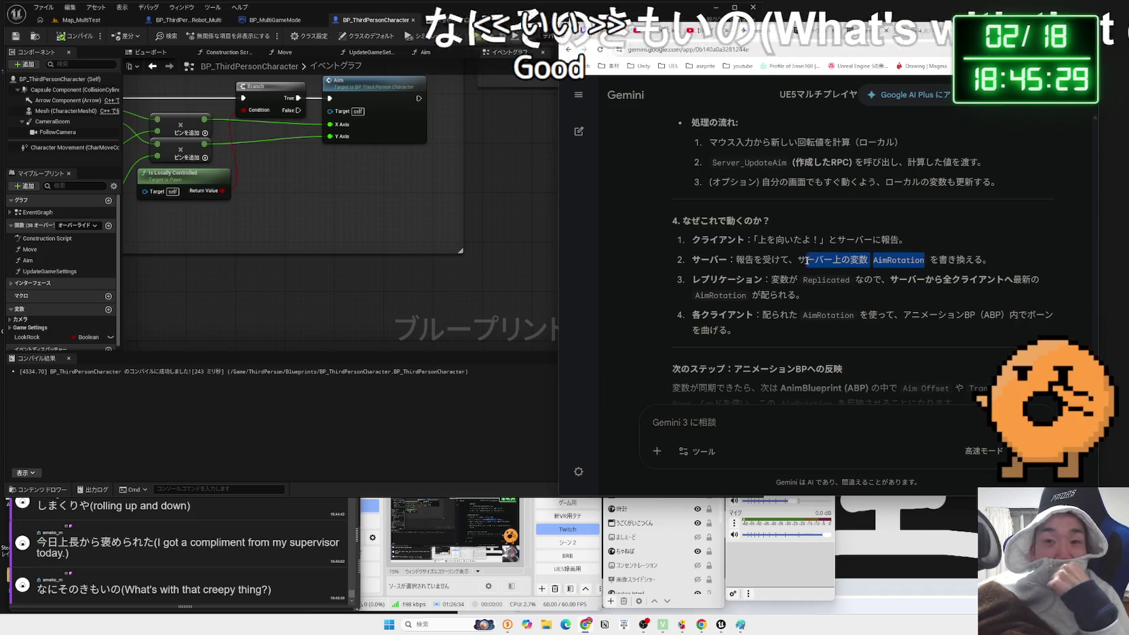
{"action": "left_click", "coordinate": [743, 261]}
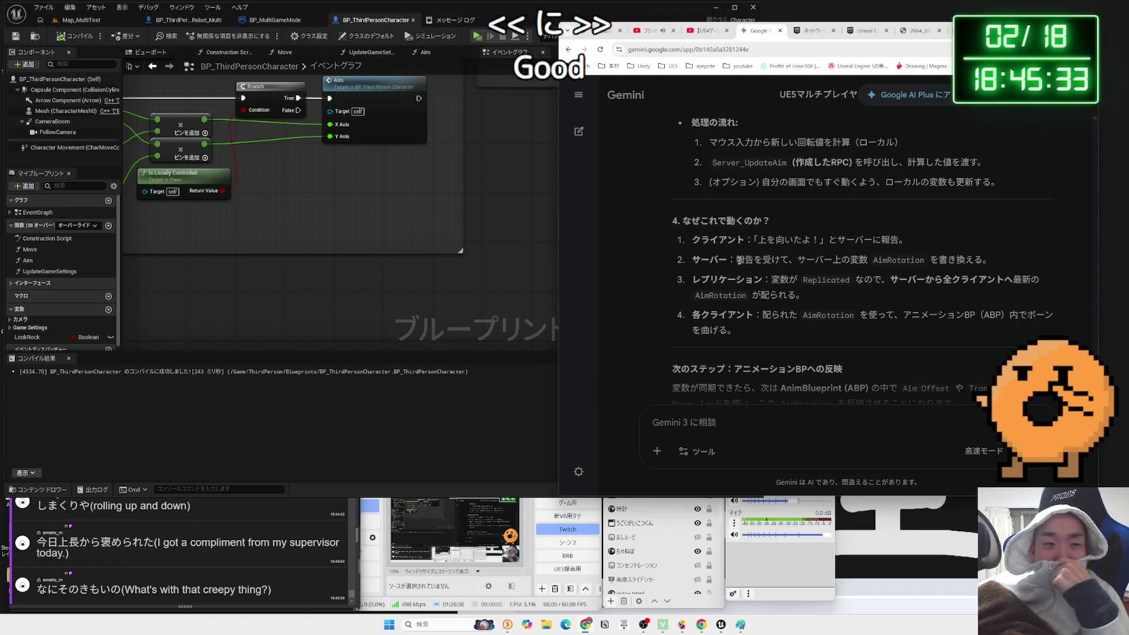
{"action": "left_click_drag", "start_coordinate": [763, 260], "coordinate": [892, 260]}
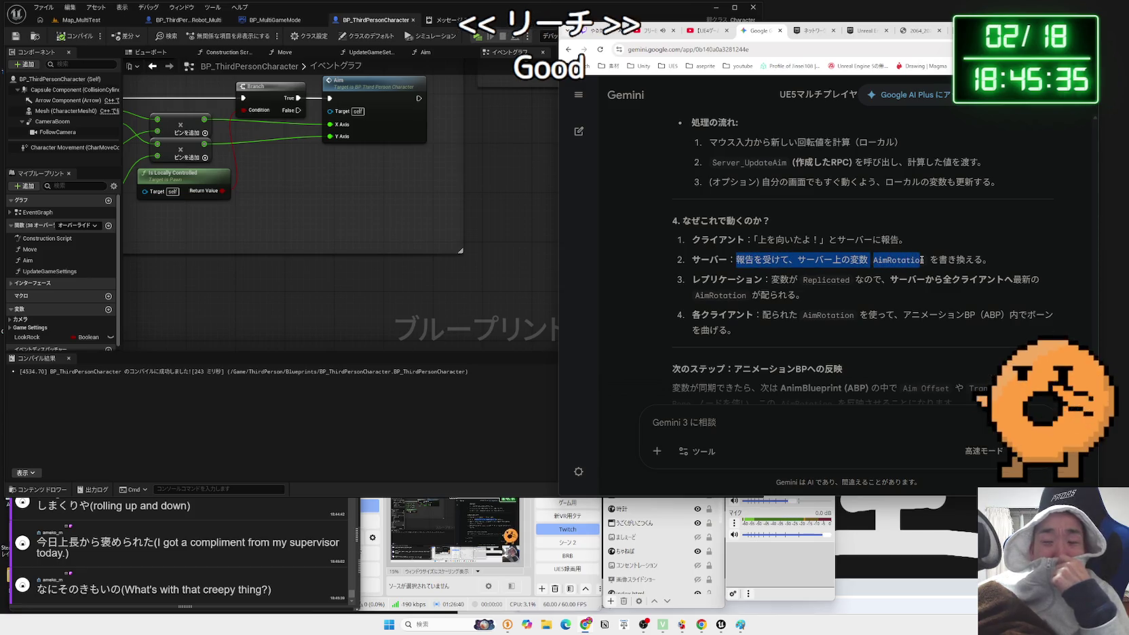
{"action": "left_click", "coordinate": [921, 260]}
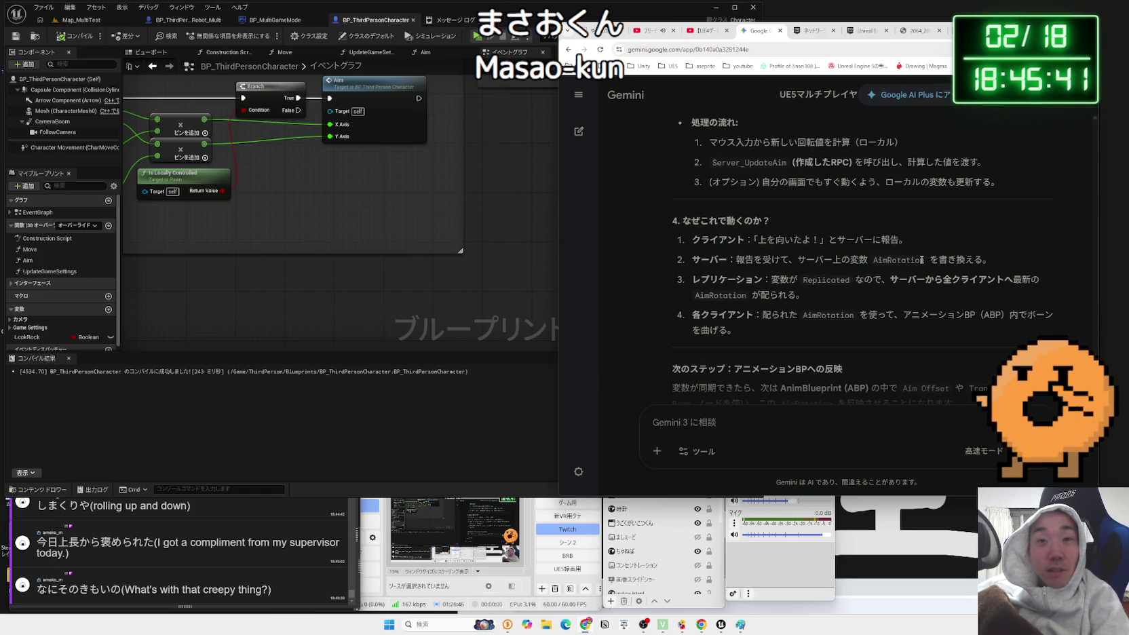
Bring Unreal Editor forward and open the Aim function graph
{"action": "scroll", "coordinate": [922, 259], "scroll_direction": "up", "scroll_amount": 1}
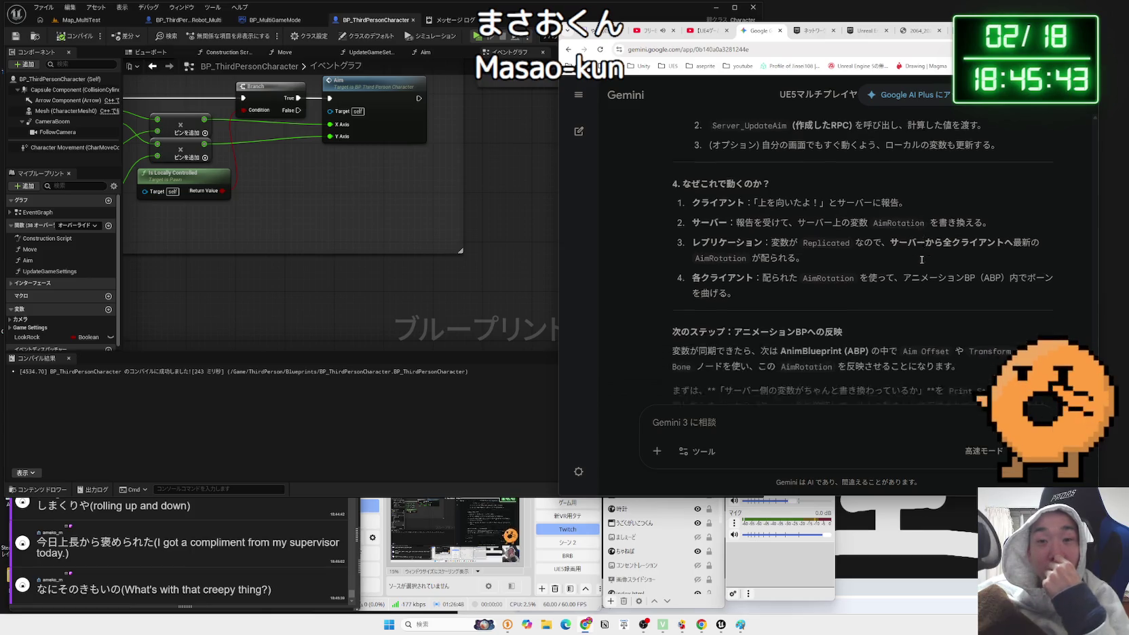
{"action": "scroll", "coordinate": [922, 260], "scroll_direction": "down", "scroll_amount": 1}
{"action": "scroll", "coordinate": [921, 260], "scroll_direction": "up", "scroll_amount": 1}
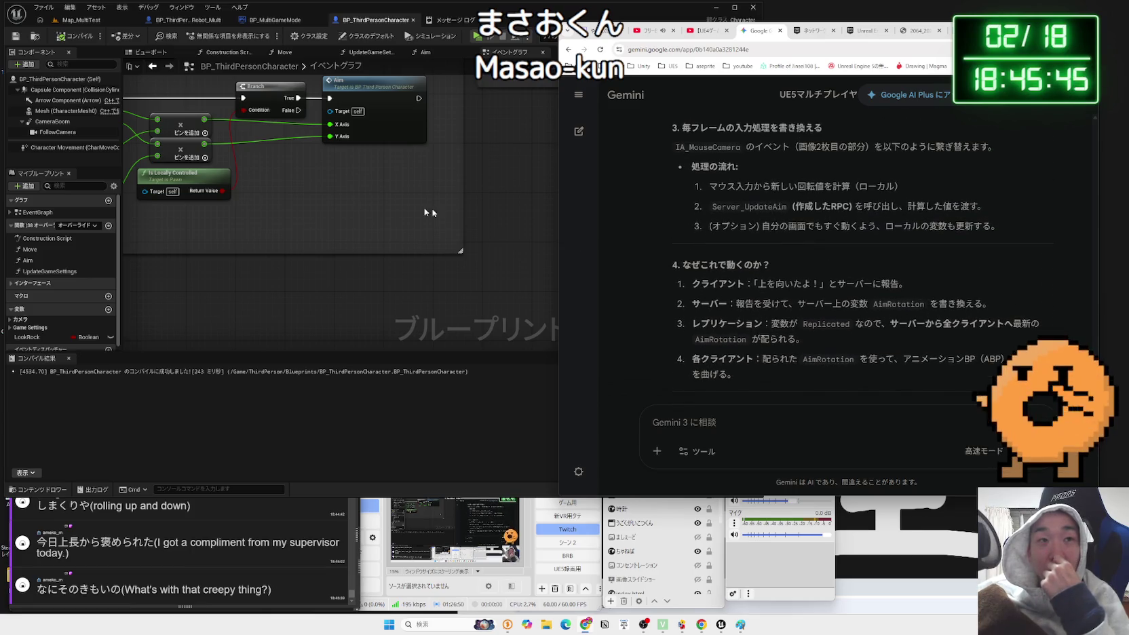
{"action": "left_click", "coordinate": [424, 207]}
{"action": "double_click", "coordinate": [346, 160]}
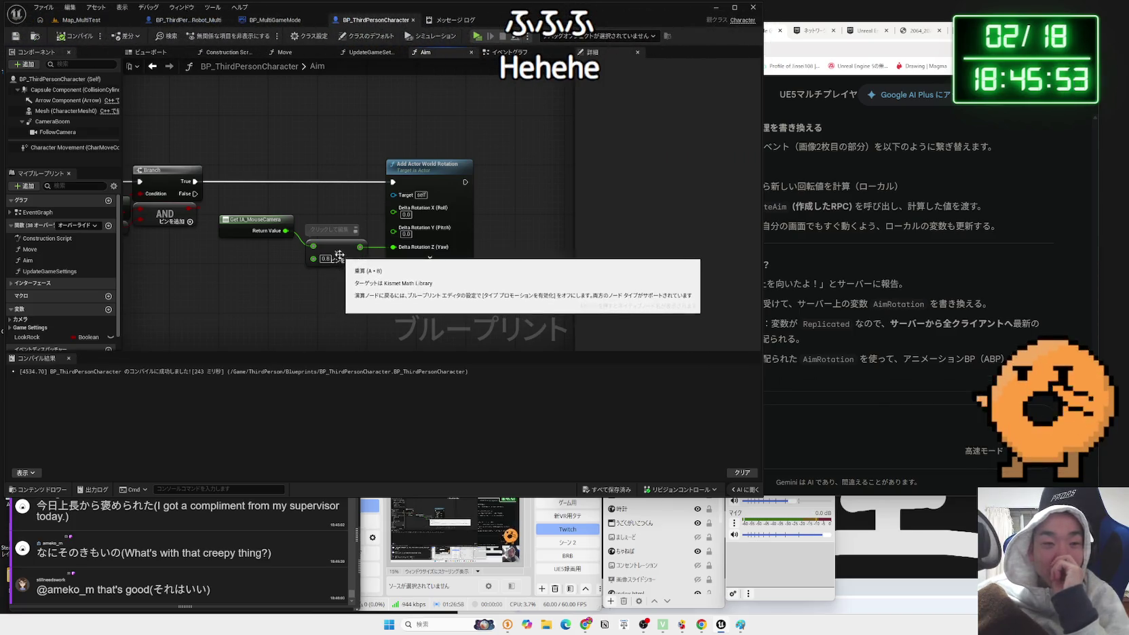
Move the Get IA_MouseCamera and multiply nodes to the lower left
{"action": "left_click_drag", "start_coordinate": [267, 222], "coordinate": [272, 234]}
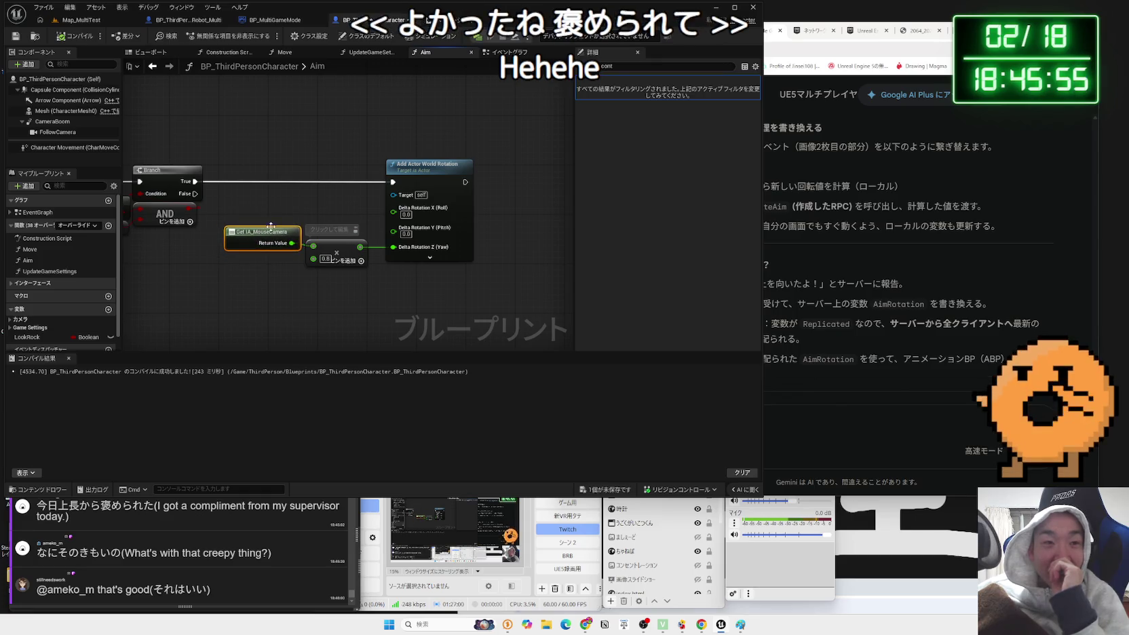
{"action": "left_click_drag", "start_coordinate": [339, 285], "coordinate": [285, 238]}
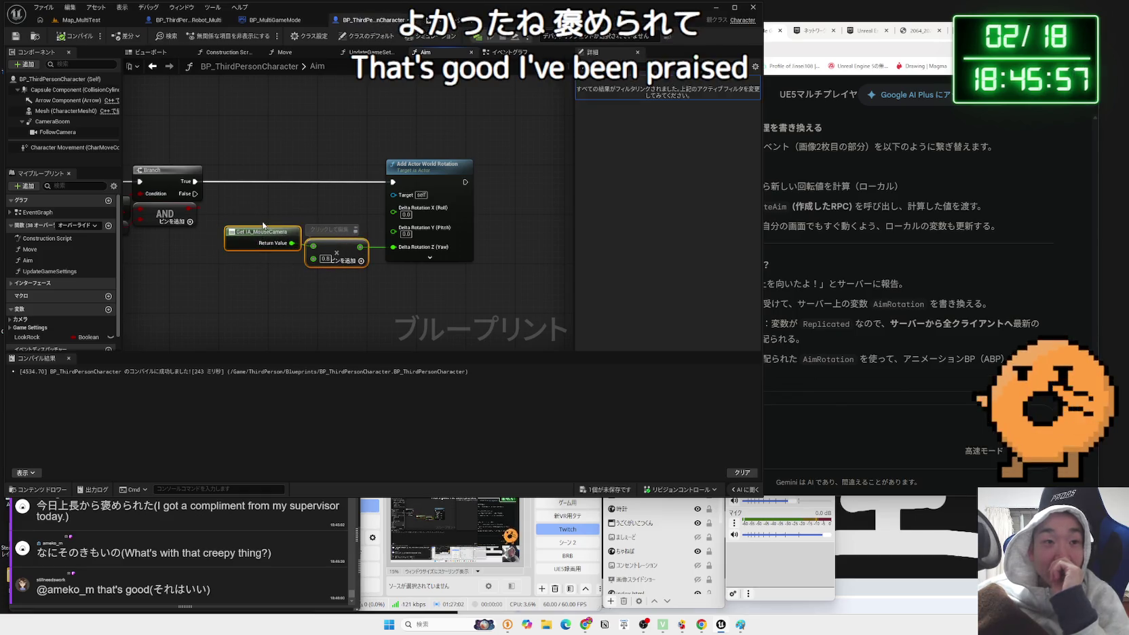
{"action": "left_click", "coordinate": [337, 262]}
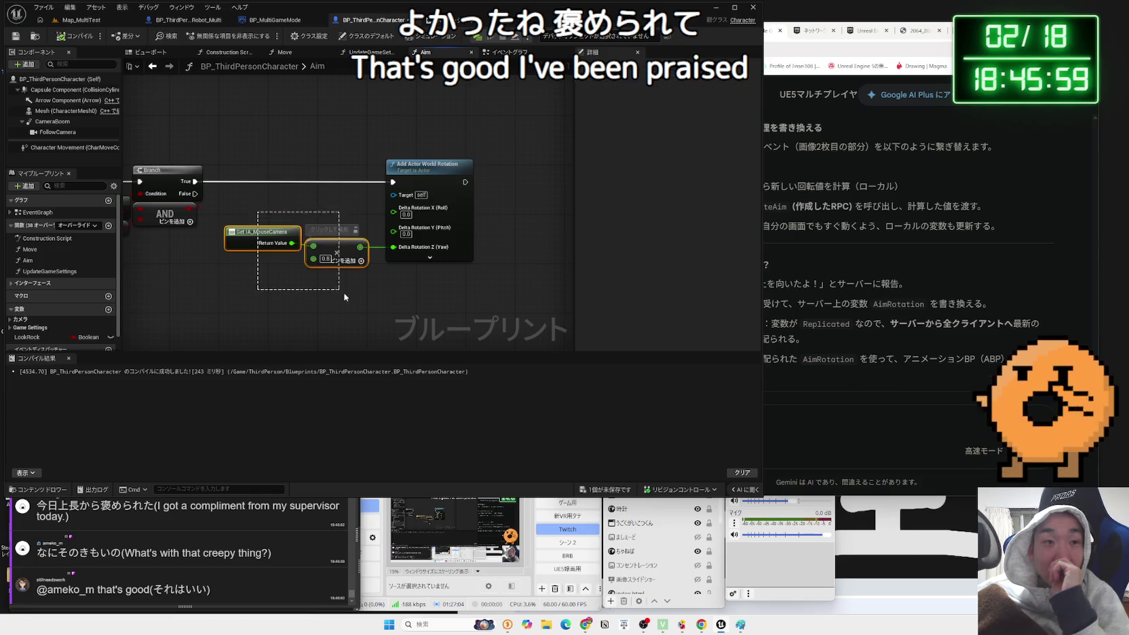
{"action": "left_click", "coordinate": [265, 236], "text": "ctrl"}
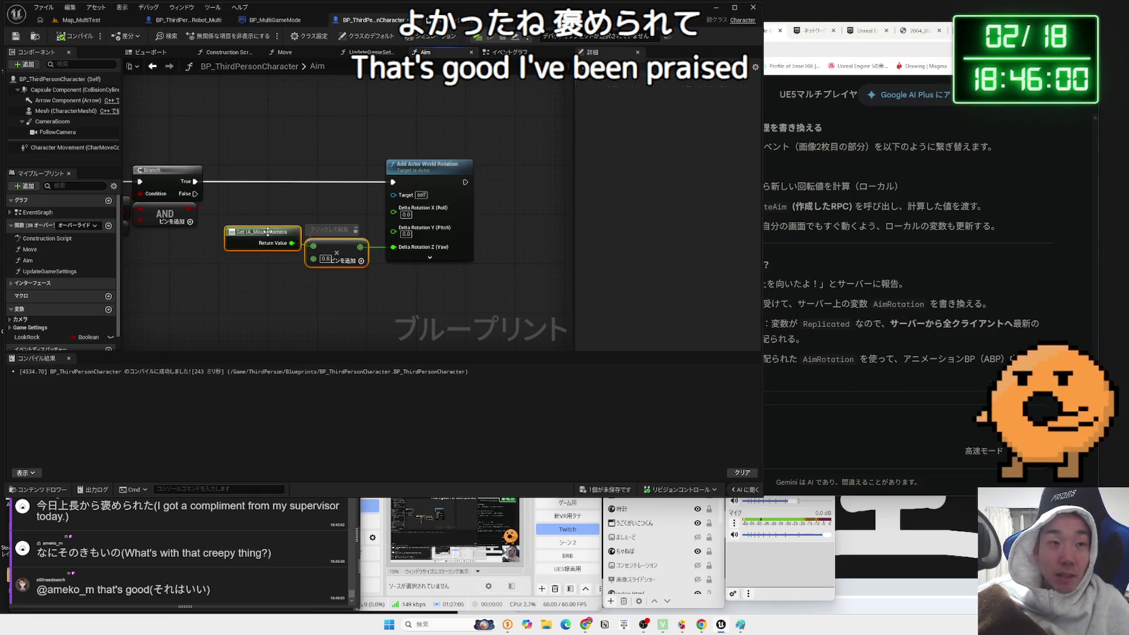
{"action": "left_click_drag", "start_coordinate": [264, 236], "coordinate": [203, 261]}
{"action": "left_click", "coordinate": [333, 271]}
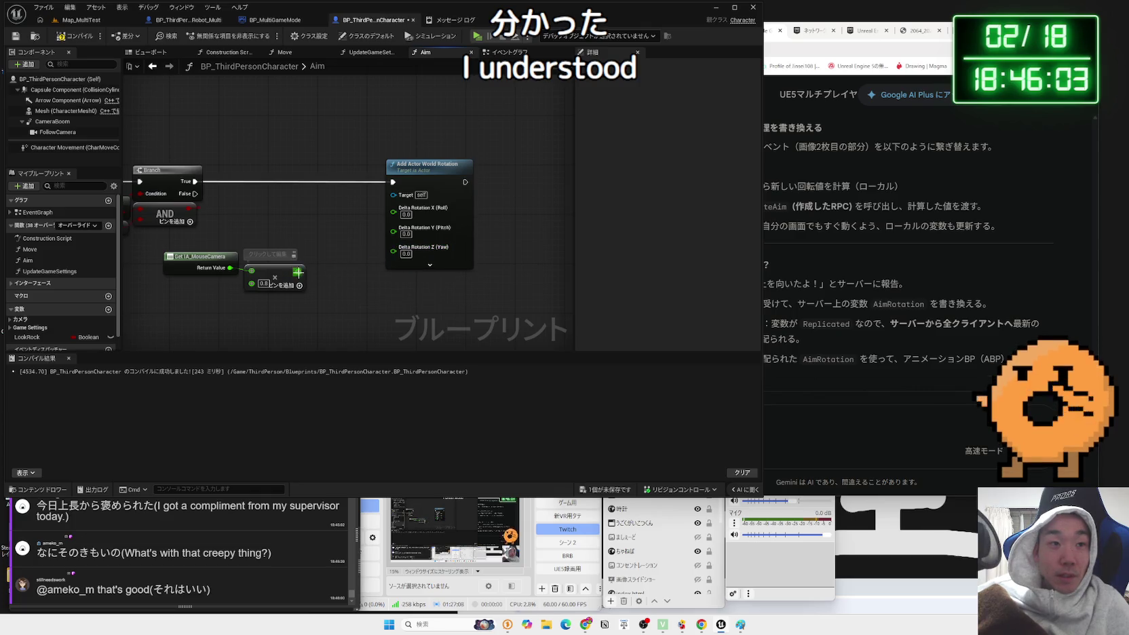
Promote the multiply result to a new variable and wire its Set node into Add Actor World Rotation
{"action": "left_click_drag", "start_coordinate": [297, 271], "coordinate": [298, 235]}
{"action": "left_click", "coordinate": [329, 296]}
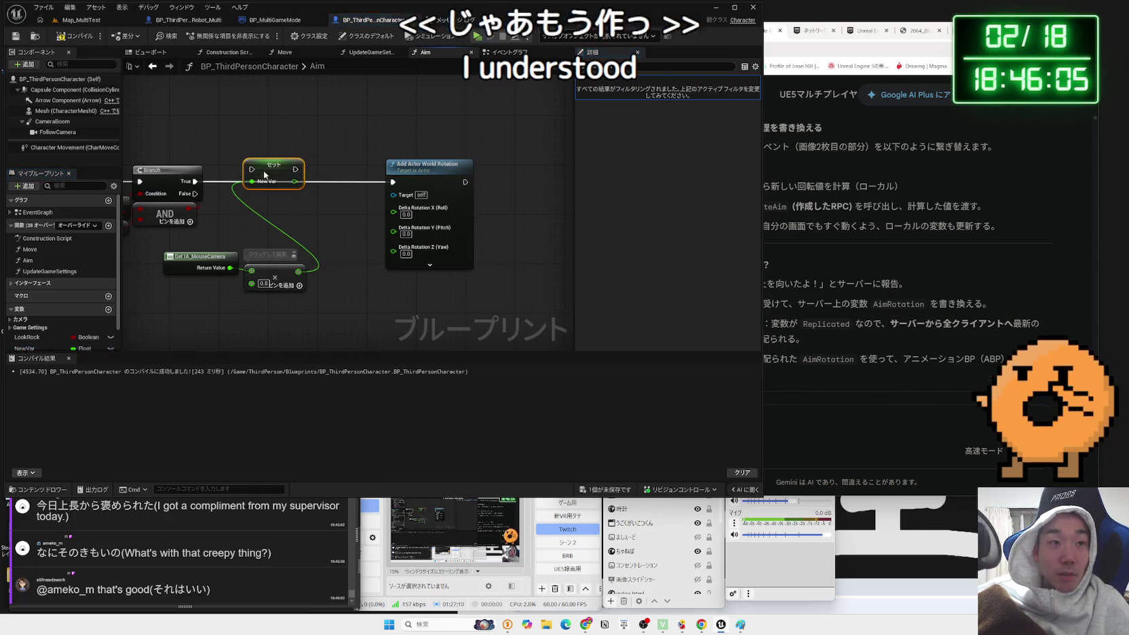
{"action": "mouse_move", "coordinate": [202, 186]}
{"action": "left_mouse_down"}
{"action": "mouse_move", "coordinate": [245, 174]}
{"action": "mouse_move", "coordinate": [222, 187]}
{"action": "mouse_move", "coordinate": [393, 182]}
{"action": "left_mouse_up"}
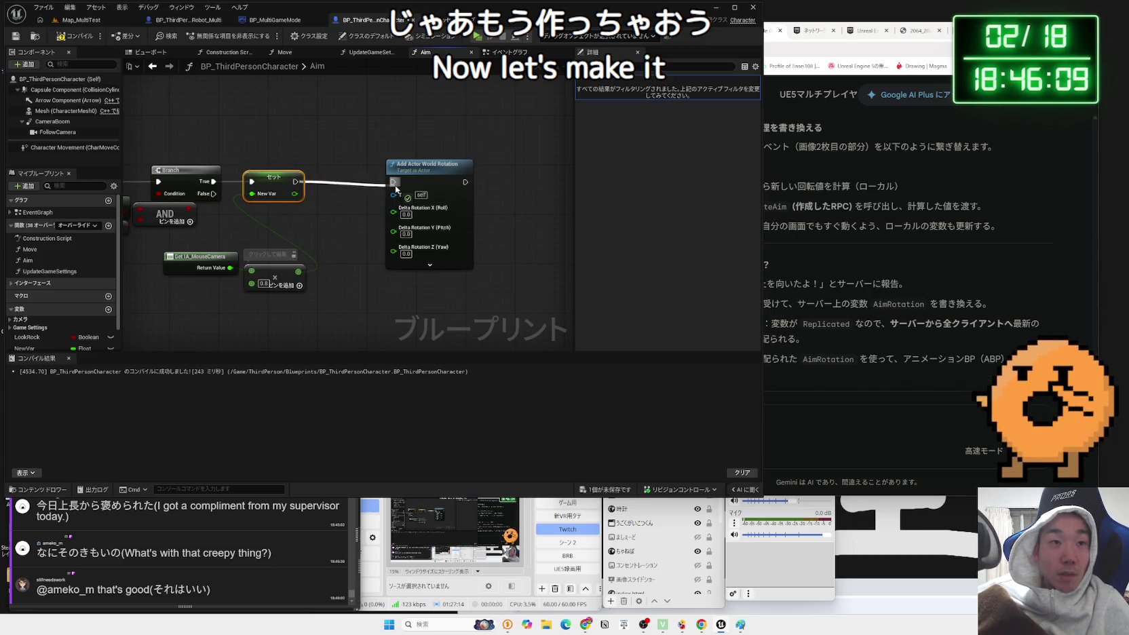
{"action": "left_click", "coordinate": [50, 347]}
Rename the variable ActorRotation, wire it to Delta Rotation Z (Yaw), and compile
{"action": "key", "text": "F2"}
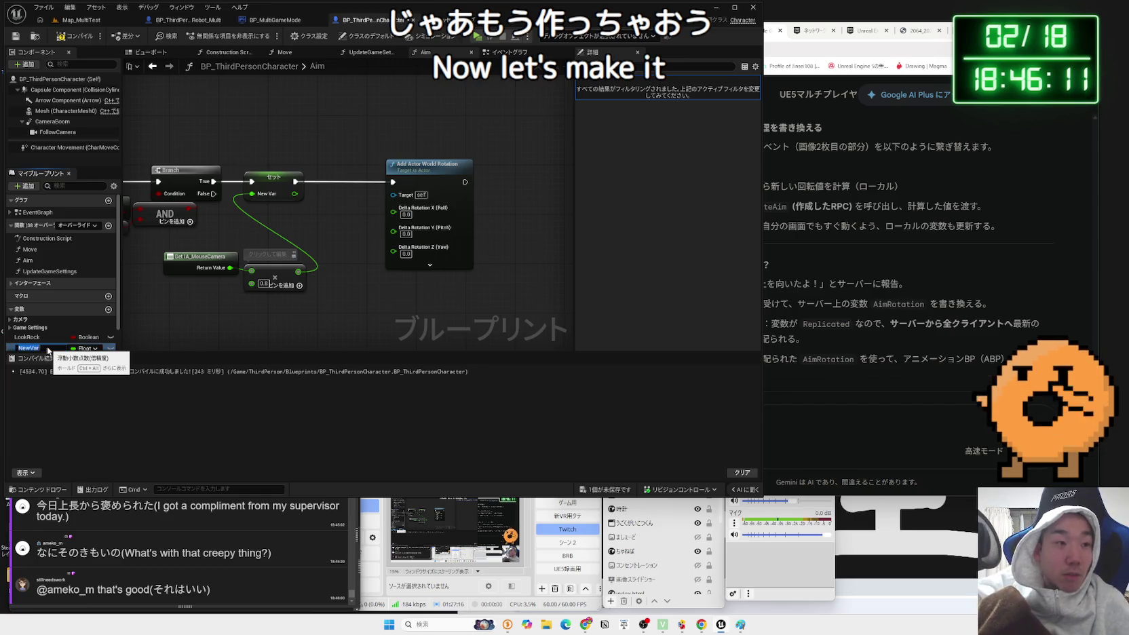
{"action": "type", "text": "ActorRotati"}
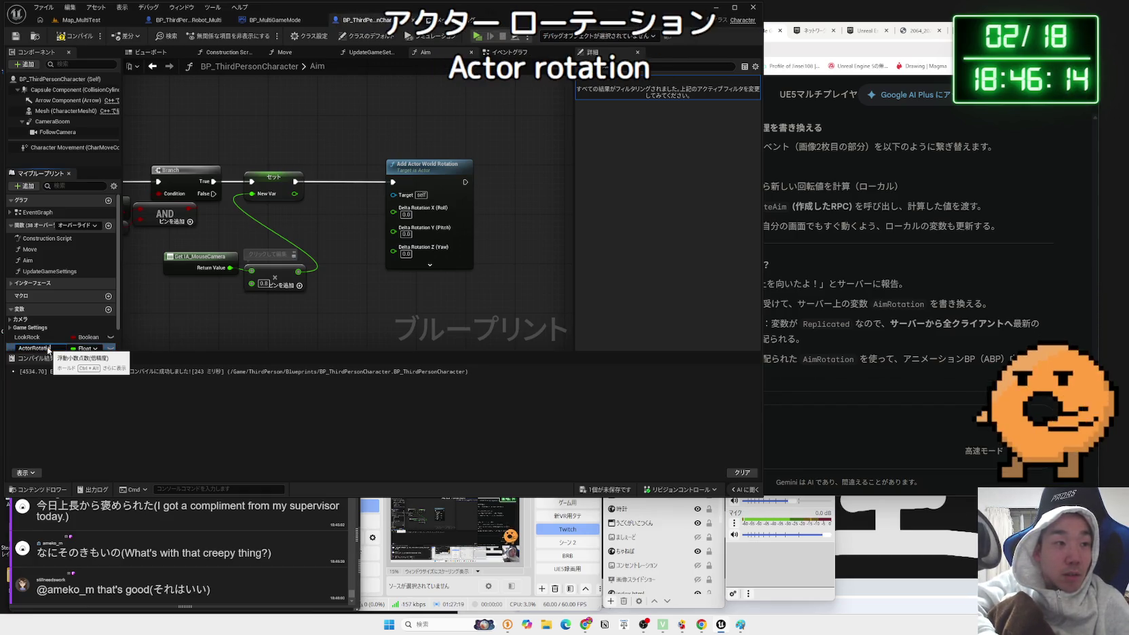
{"action": "key", "text": "Return"}
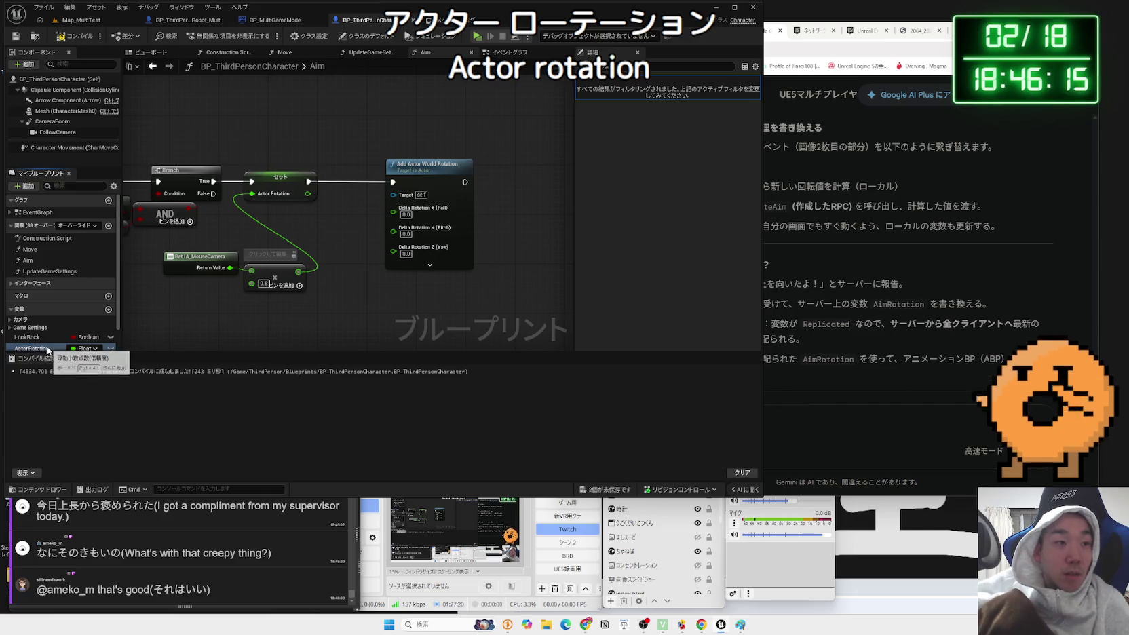
{"action": "left_click", "coordinate": [60, 39]}
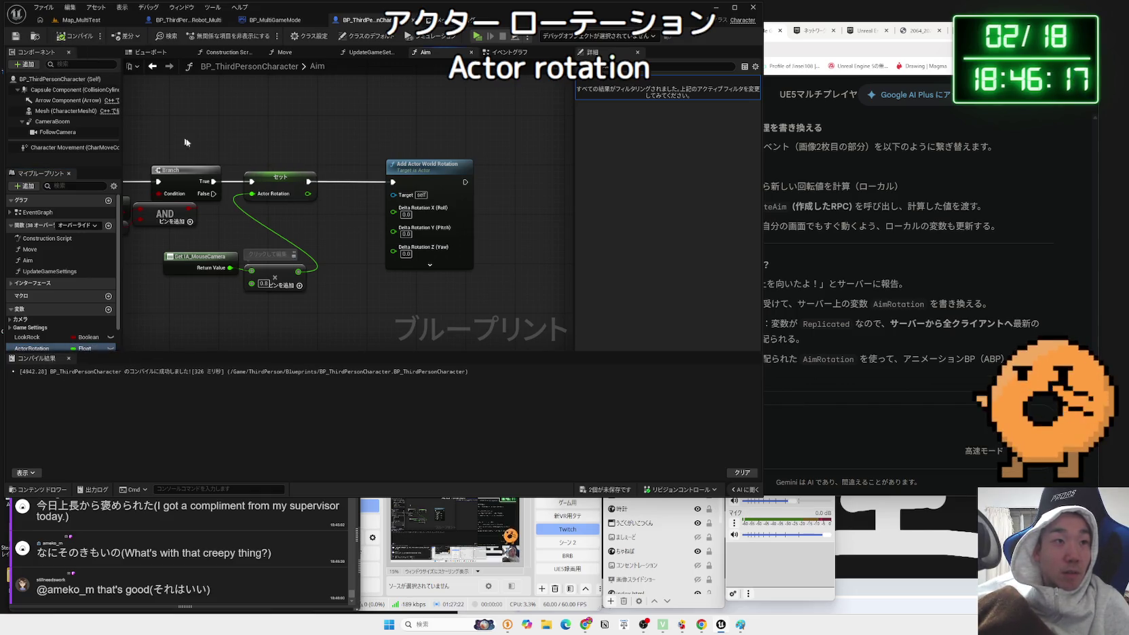
{"action": "left_click_drag", "start_coordinate": [307, 195], "coordinate": [393, 249]}
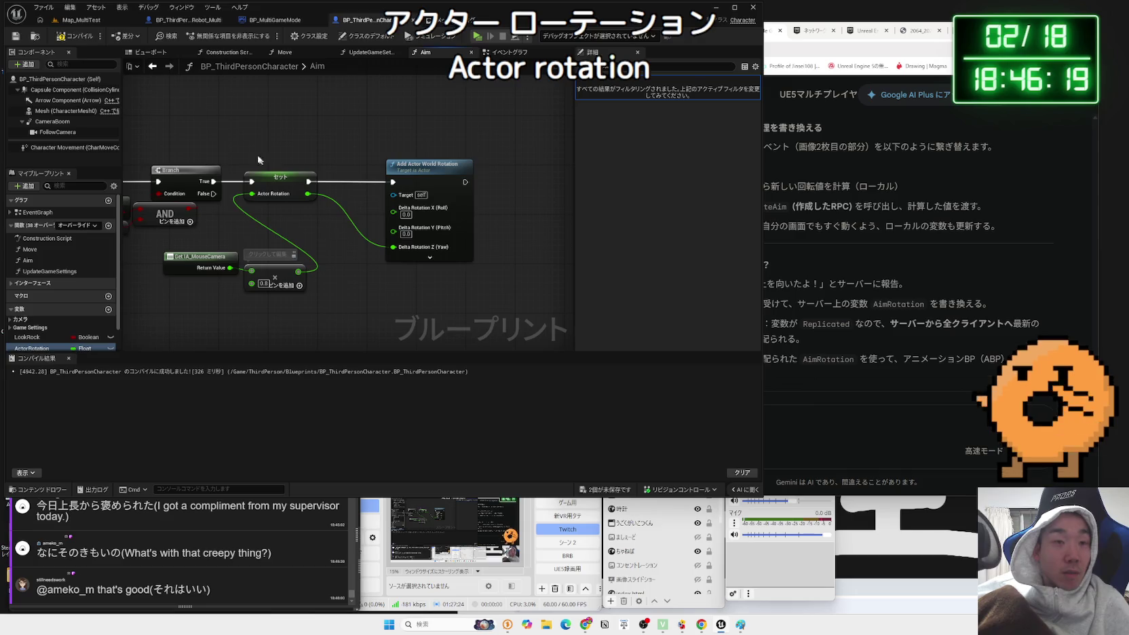
{"action": "key", "text": "F7"}
Set the ActorRotation variable's Replication to Replicated in Details
{"action": "left_click", "coordinate": [285, 181]}
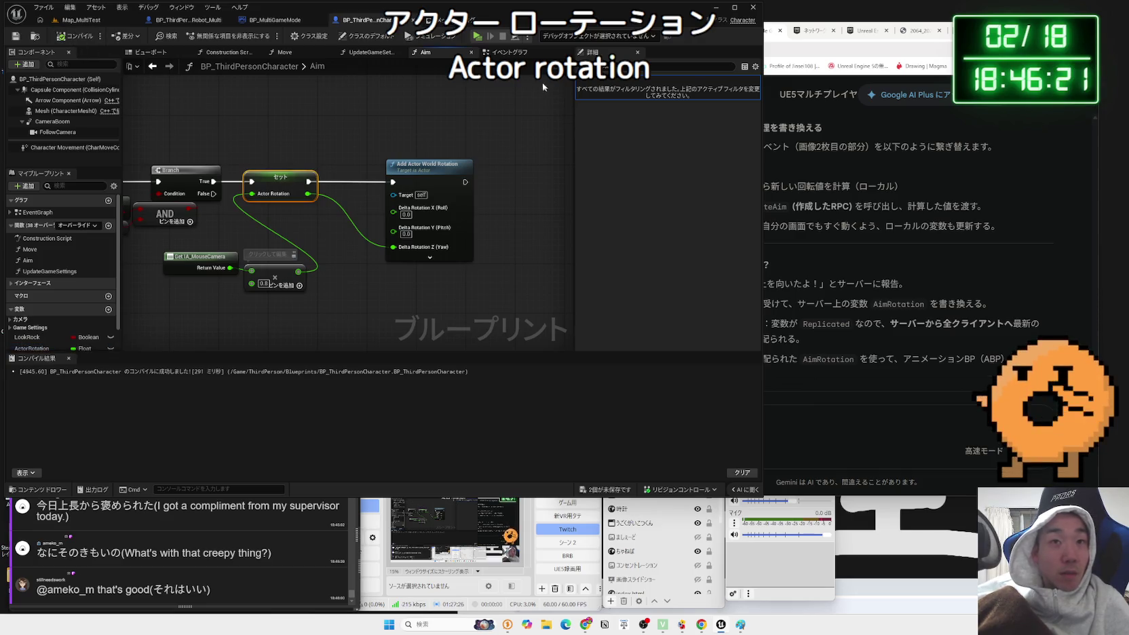
{"action": "left_click", "coordinate": [596, 67]}
{"action": "left_click", "coordinate": [588, 82]}
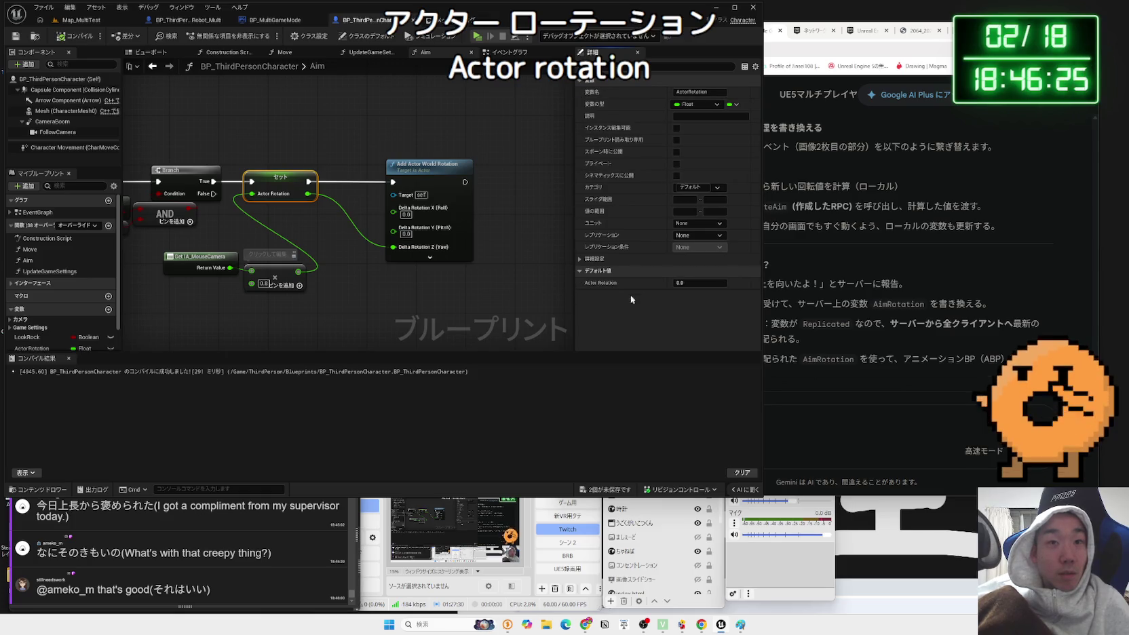
{"action": "left_click", "coordinate": [692, 237]}
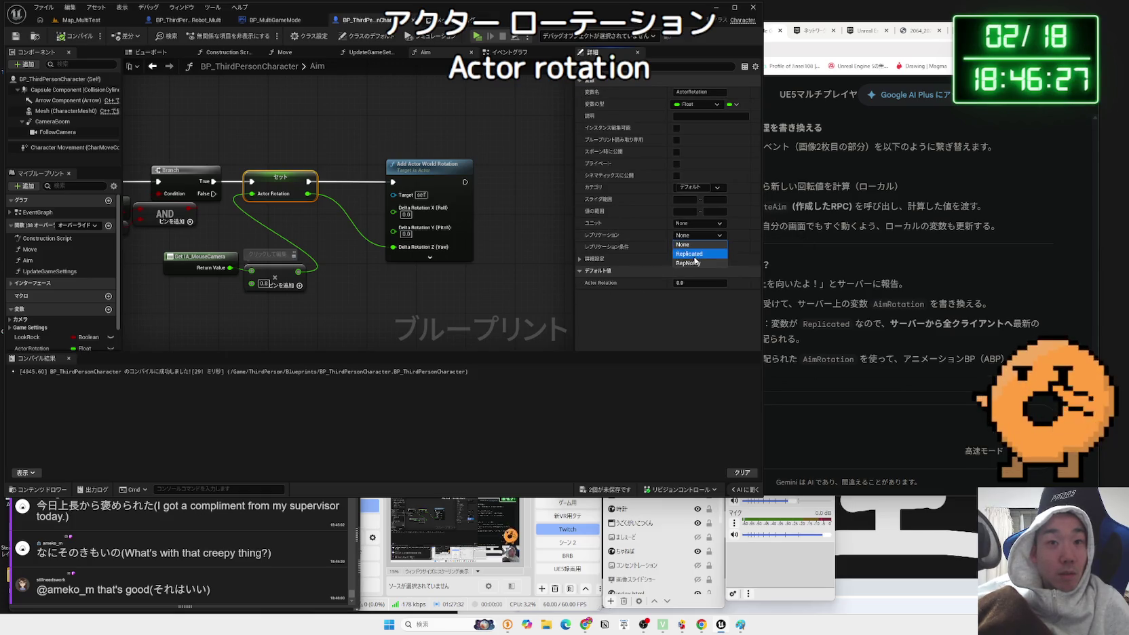
{"action": "left_click", "coordinate": [689, 253]}
{"action": "left_click", "coordinate": [699, 247]}
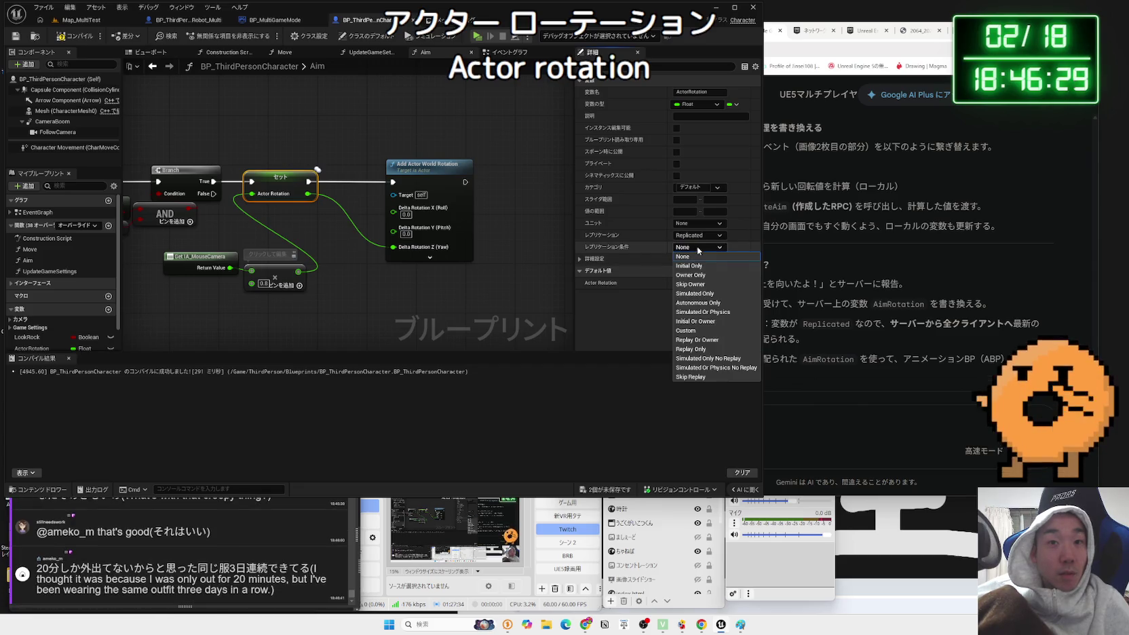
{"action": "left_click", "coordinate": [867, 252]}
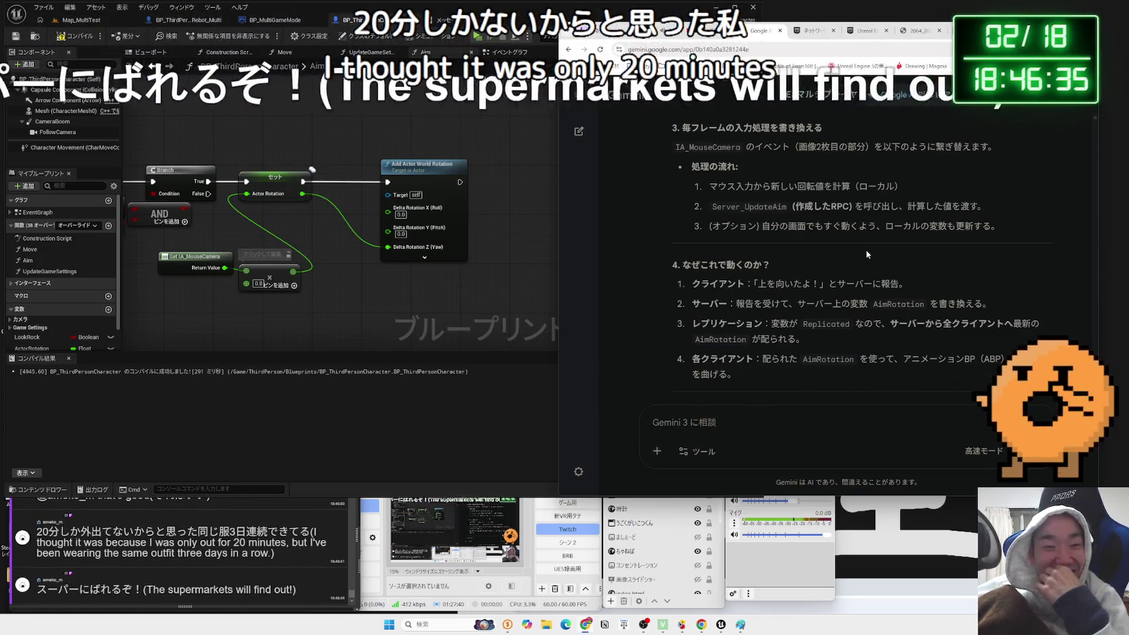
{"action": "scroll", "coordinate": [867, 253], "scroll_direction": "down", "scroll_amount": 2}
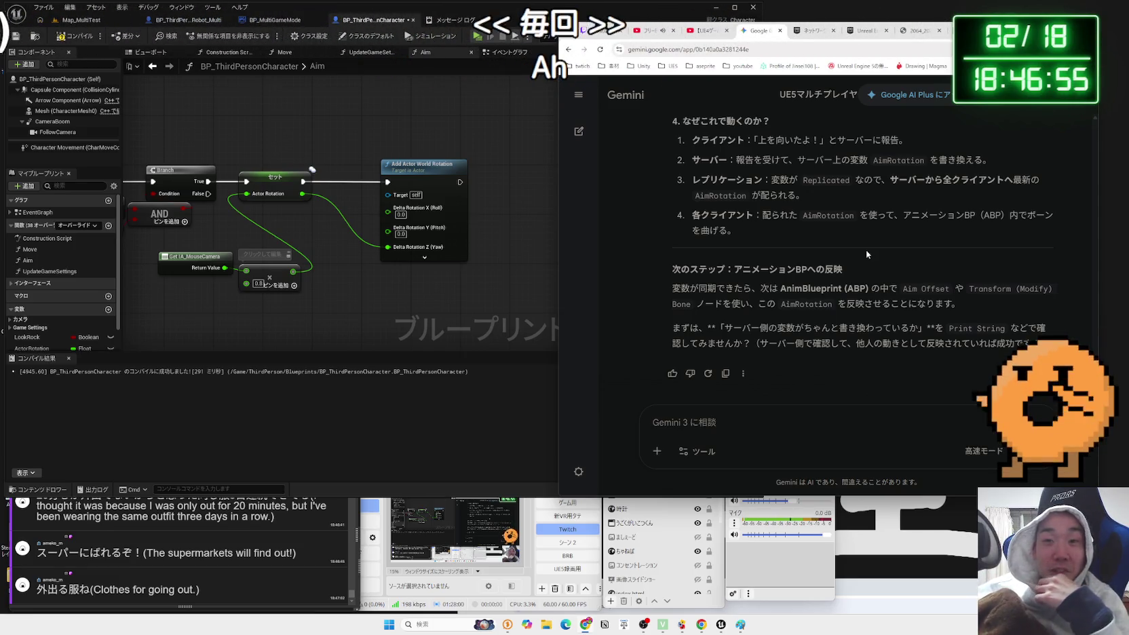
{"action": "mouse_move", "coordinate": [960, 304]}
{"action": "left_mouse_down"}
{"action": "mouse_move", "coordinate": [850, 303]}
{"action": "mouse_move", "coordinate": [903, 289]}
{"action": "mouse_move", "coordinate": [957, 304]}
{"action": "mouse_move", "coordinate": [691, 293]}
{"action": "mouse_move", "coordinate": [928, 330]}
{"action": "mouse_move", "coordinate": [724, 330]}
{"action": "mouse_move", "coordinate": [919, 330]}
{"action": "mouse_move", "coordinate": [732, 330]}
{"action": "mouse_move", "coordinate": [919, 329]}
{"action": "mouse_move", "coordinate": [757, 329]}
{"action": "left_mouse_up"}
{"action": "left_click", "coordinate": [920, 330]}
{"action": "left_click", "coordinate": [905, 331]}
{"action": "double_click", "coordinate": [742, 331]}
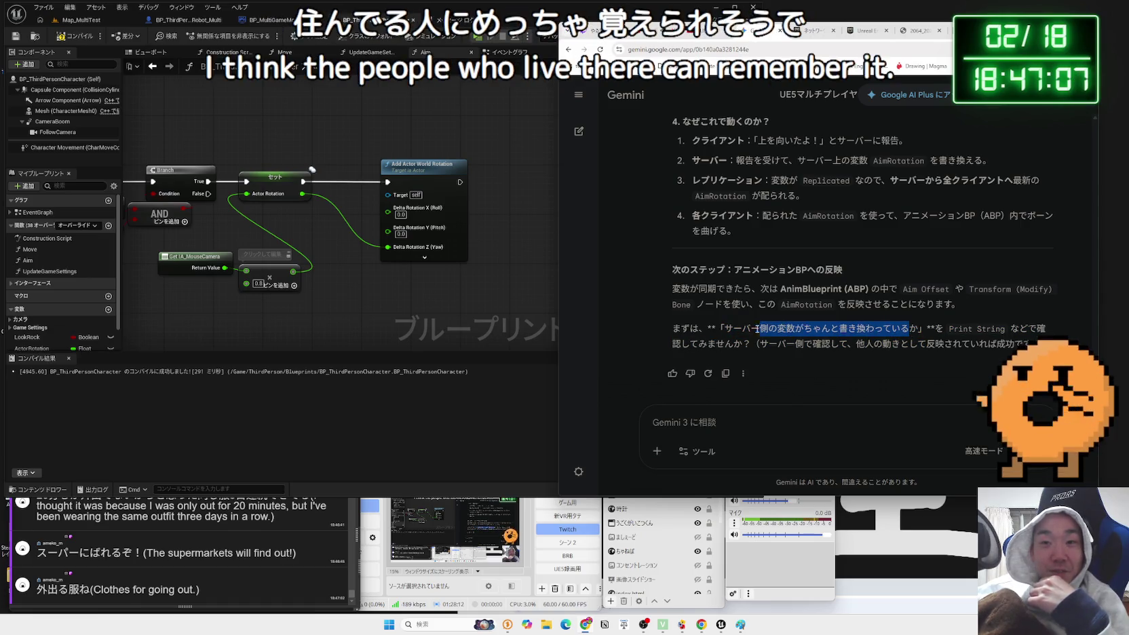
{"action": "mouse_move", "coordinate": [918, 330]}
{"action": "left_mouse_down"}
{"action": "mouse_move", "coordinate": [734, 328]}
{"action": "mouse_move", "coordinate": [909, 328]}
{"action": "left_mouse_up"}
{"action": "left_click", "coordinate": [734, 328]}
{"action": "left_click", "coordinate": [906, 328]}
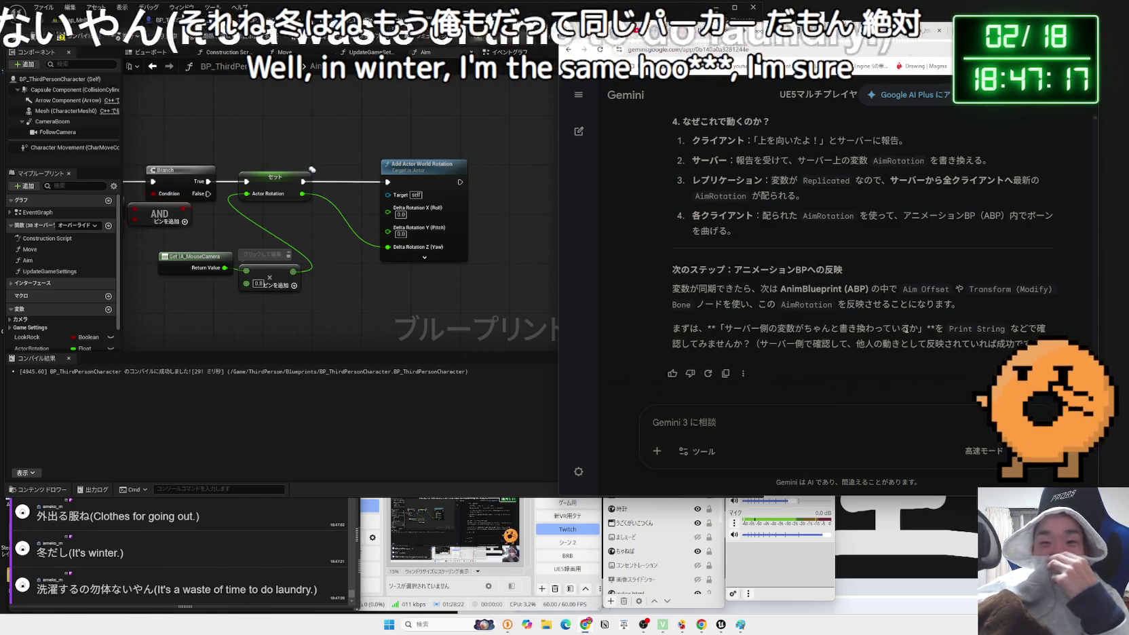
{"action": "left_click_drag", "start_coordinate": [909, 329], "coordinate": [740, 328]}
{"action": "left_click", "coordinate": [912, 330]}
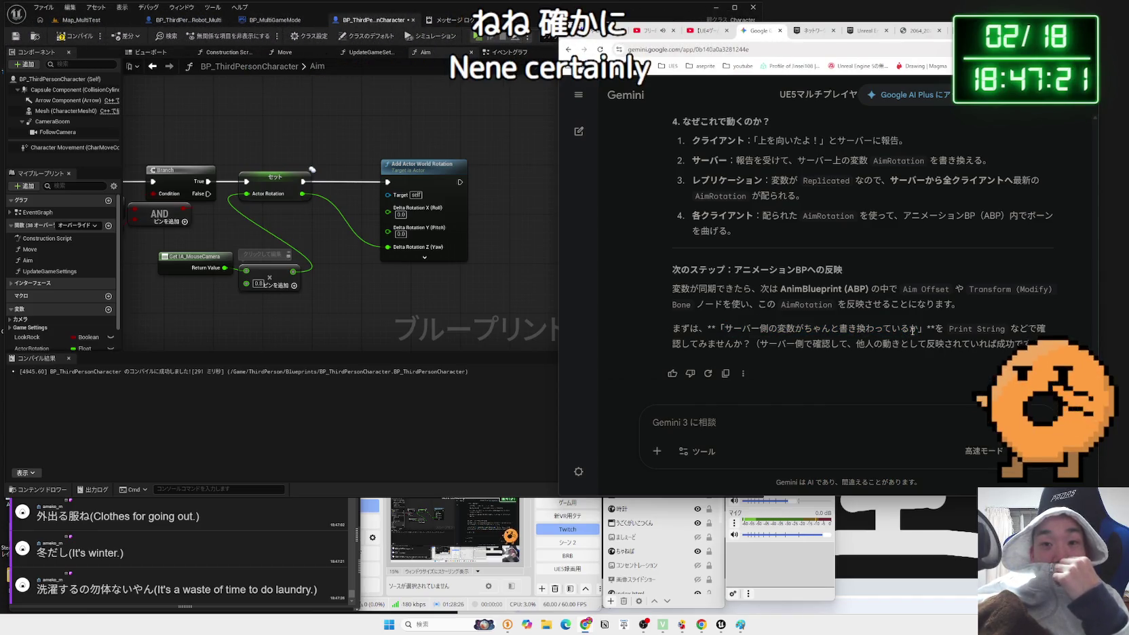
{"action": "scroll", "coordinate": [913, 329], "scroll_direction": "up", "scroll_amount": 3}
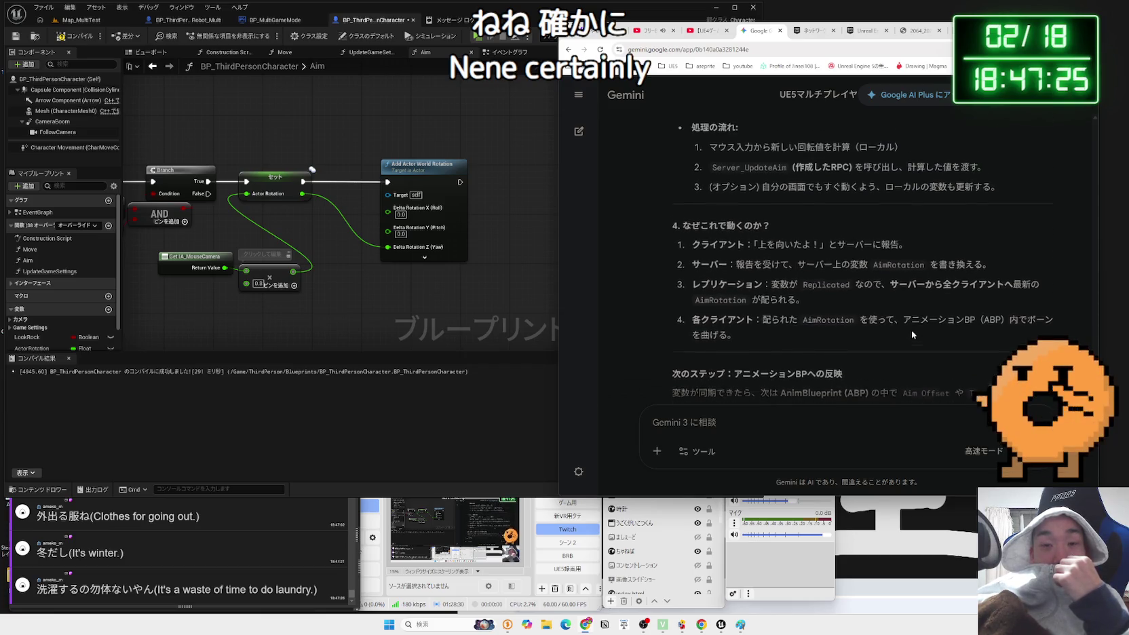
{"action": "left_click", "coordinate": [883, 414]}
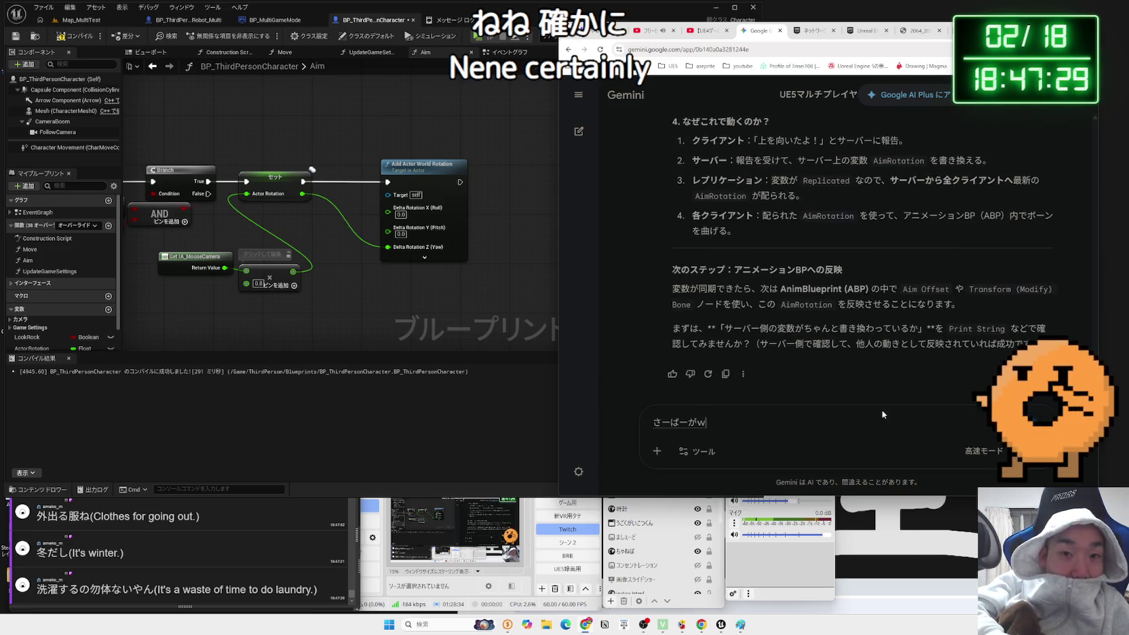
Ask Gemini how to check the server-side value when server and client share one character BP
{"action": "type", "text": "っていr"}
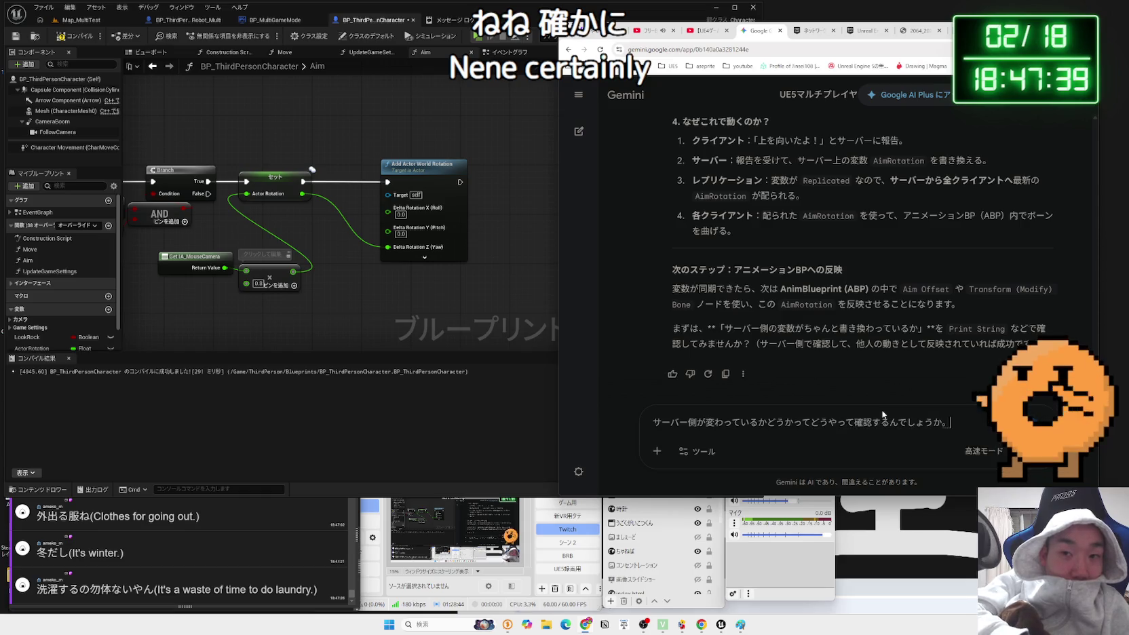
{"action": "type", "text": "さ"}
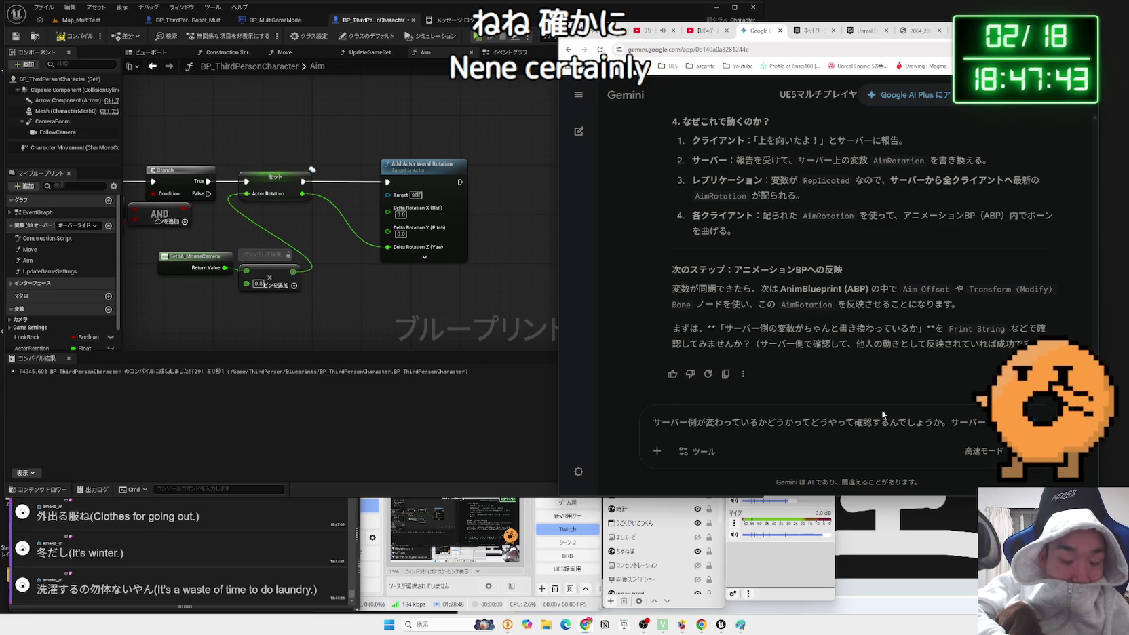
{"action": "type", "text": "ントも同じ"}
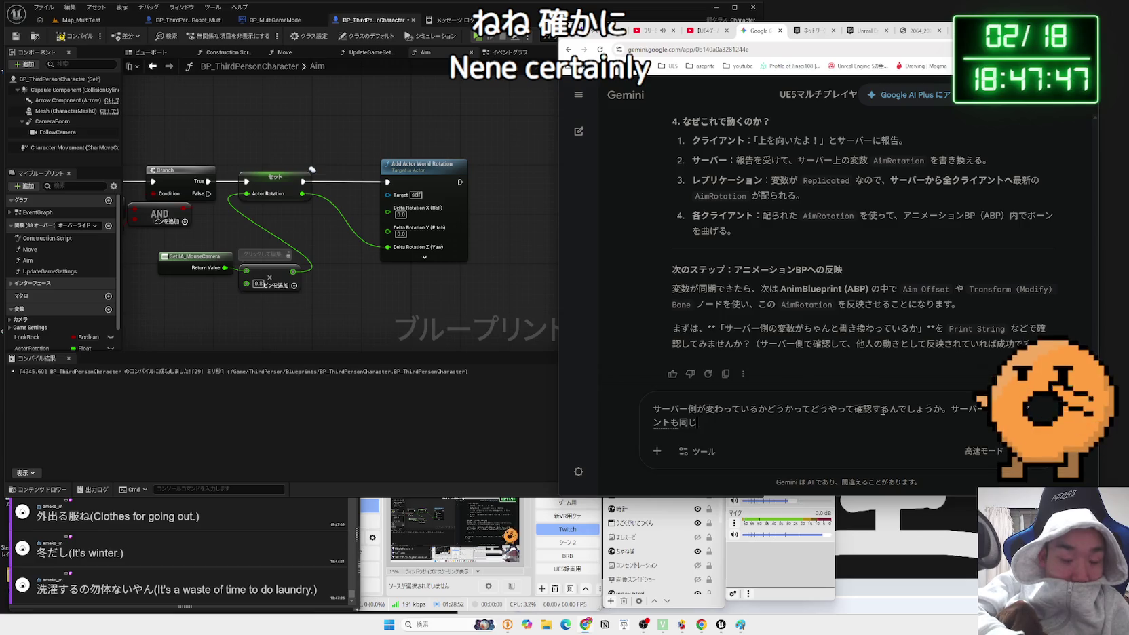
{"action": "type", "text": "ラクターを h"}
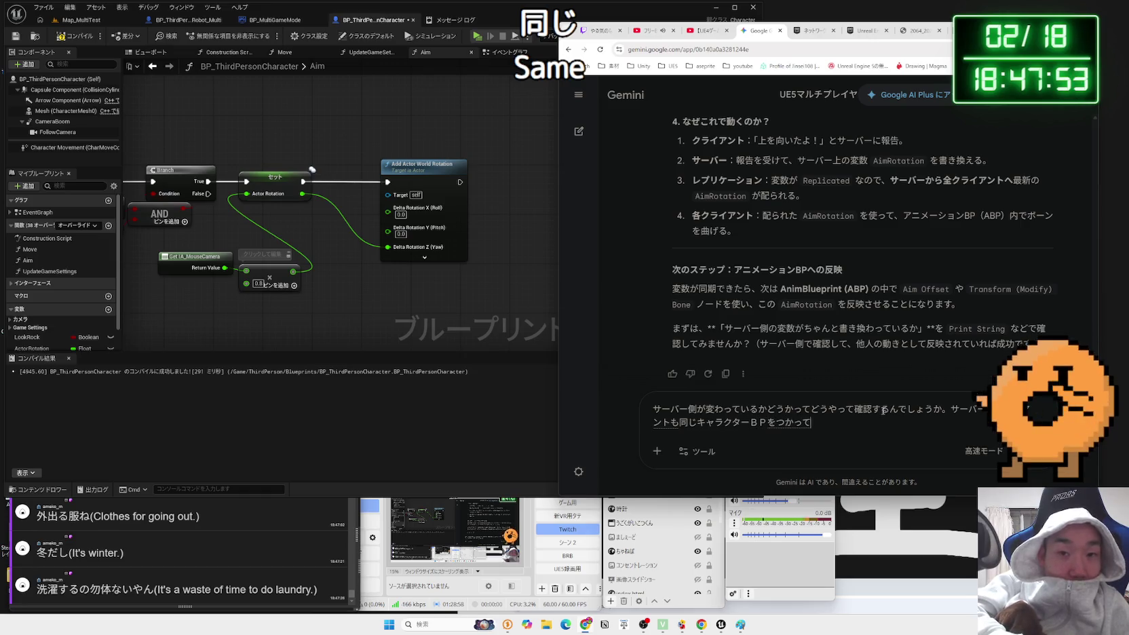
{"action": "key", "text": "Return"}
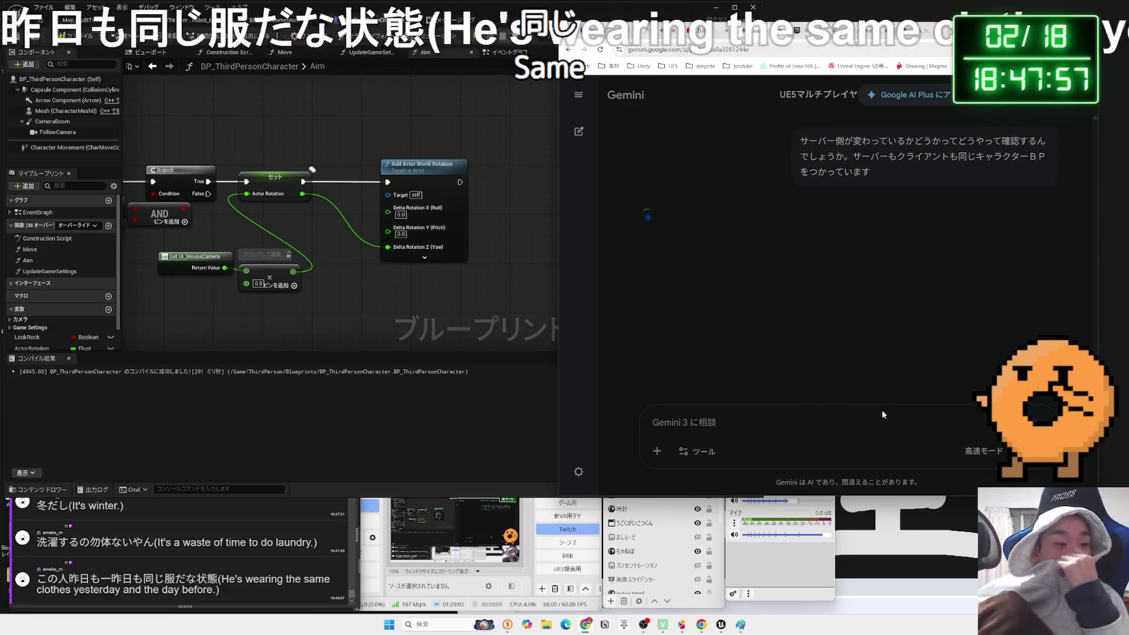
{"action": "left_click", "coordinate": [326, 516]}
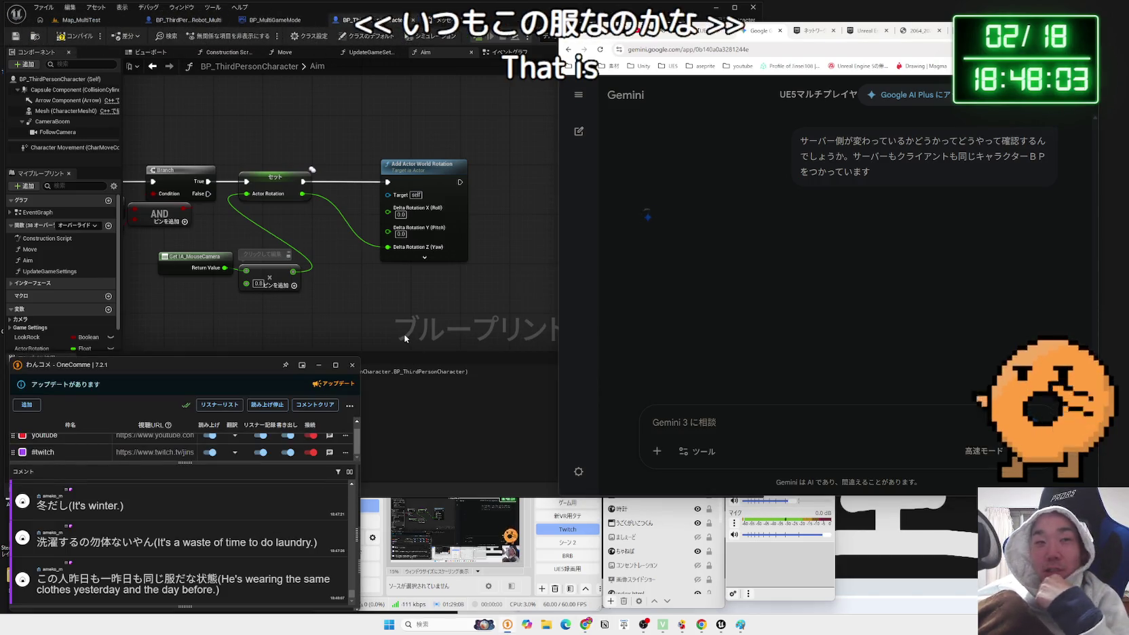
Nudge two graph nodes up, then scroll through Gemini's Print String and Debug Filter sections
{"action": "left_click", "coordinate": [279, 300]}
{"action": "mouse_move", "coordinate": [278, 300]}
{"action": "left_mouse_down"}
{"action": "mouse_move", "coordinate": [221, 268]}
{"action": "mouse_move", "coordinate": [283, 260]}
{"action": "left_mouse_up"}
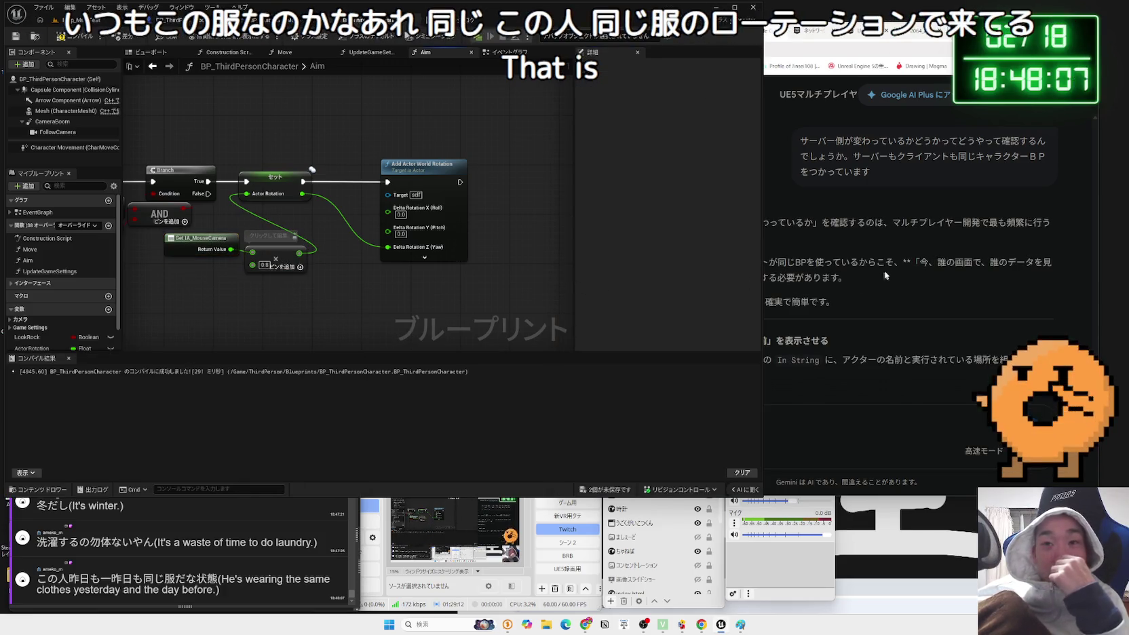
{"action": "left_click", "coordinate": [888, 275]}
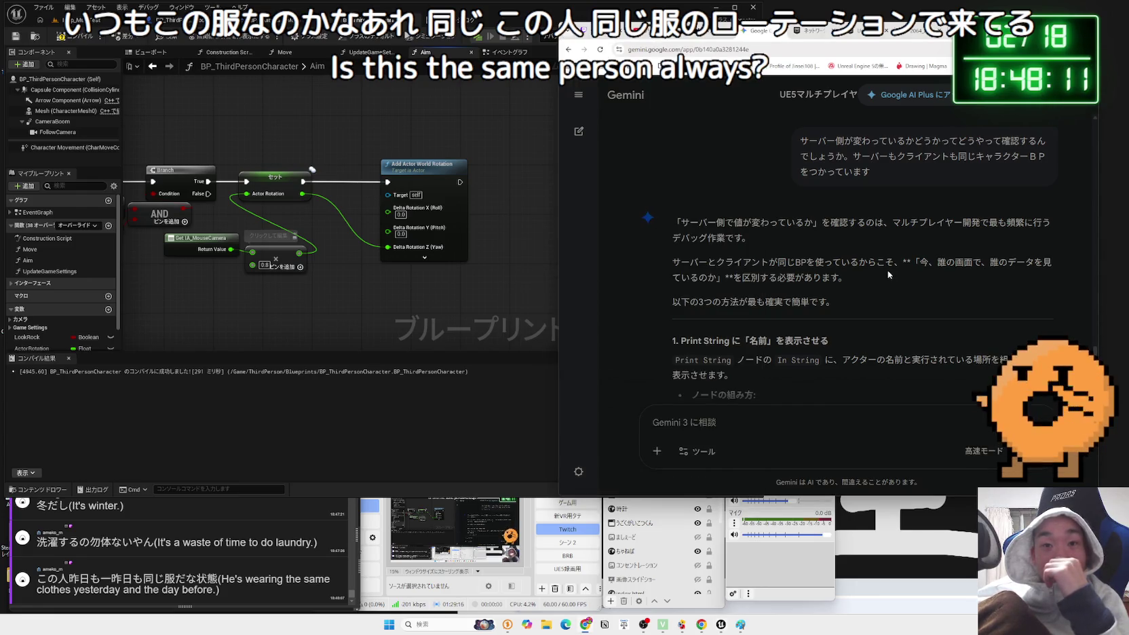
{"action": "scroll", "coordinate": [888, 274], "scroll_direction": "down", "scroll_amount": 3}
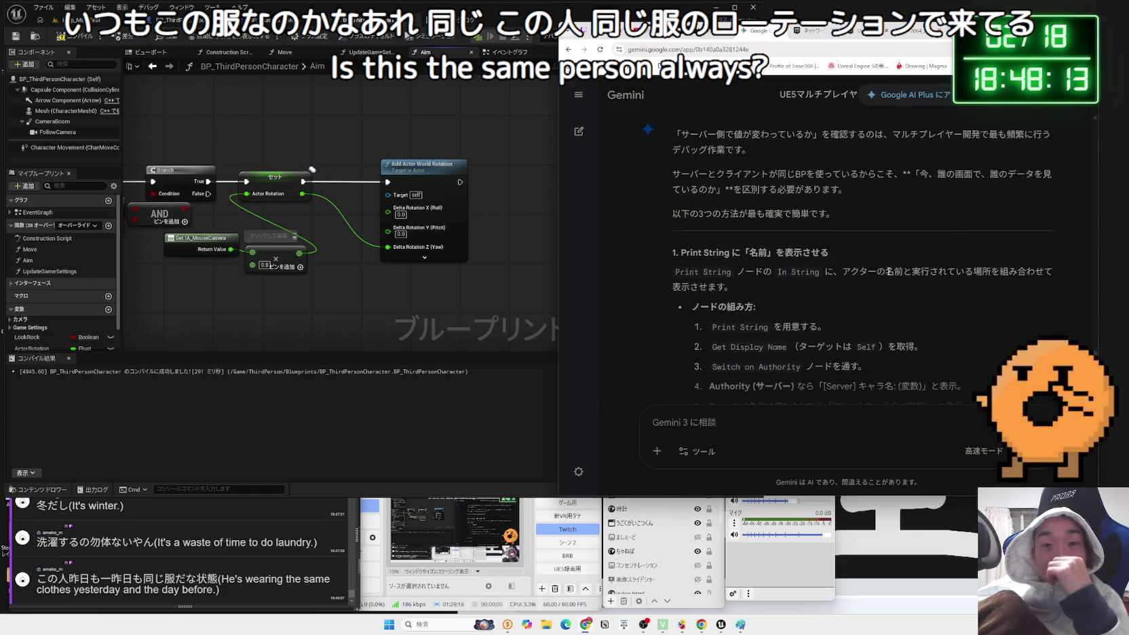
{"action": "scroll", "coordinate": [889, 272], "scroll_direction": "down", "scroll_amount": 2}
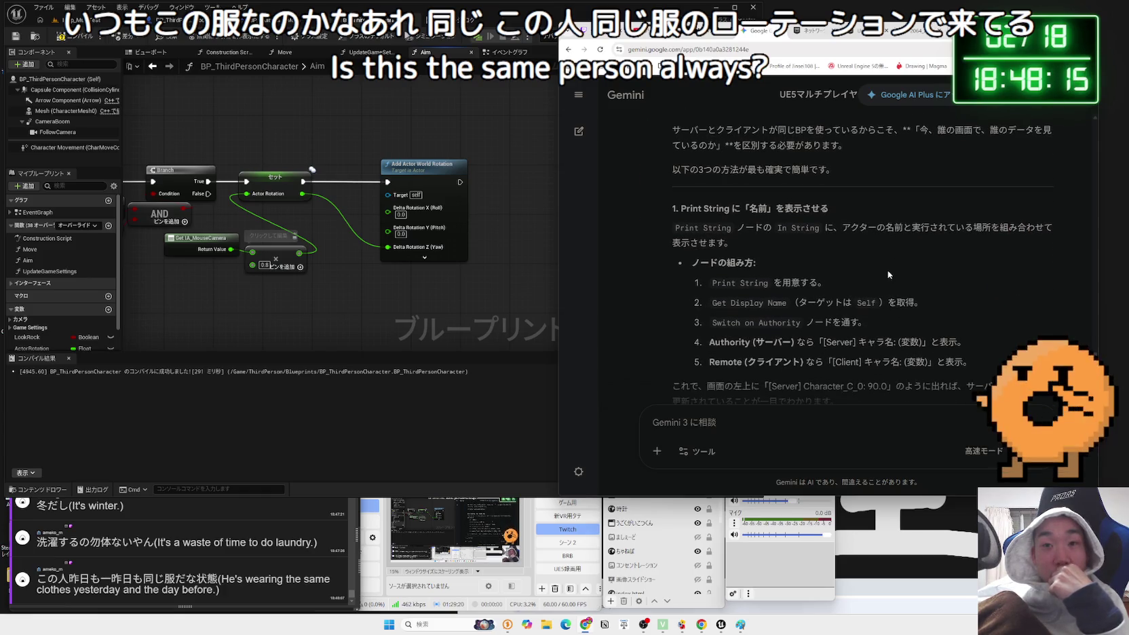
{"action": "scroll", "coordinate": [888, 275], "scroll_direction": "down", "scroll_amount": 3}
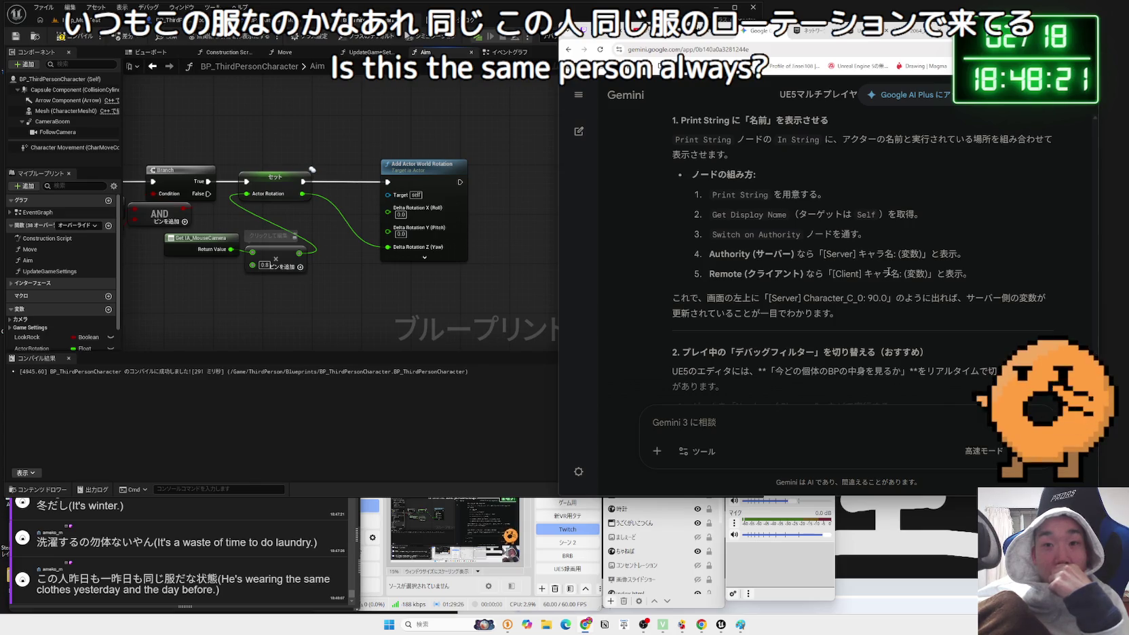
{"action": "scroll", "coordinate": [888, 272], "scroll_direction": "down", "scroll_amount": 2}
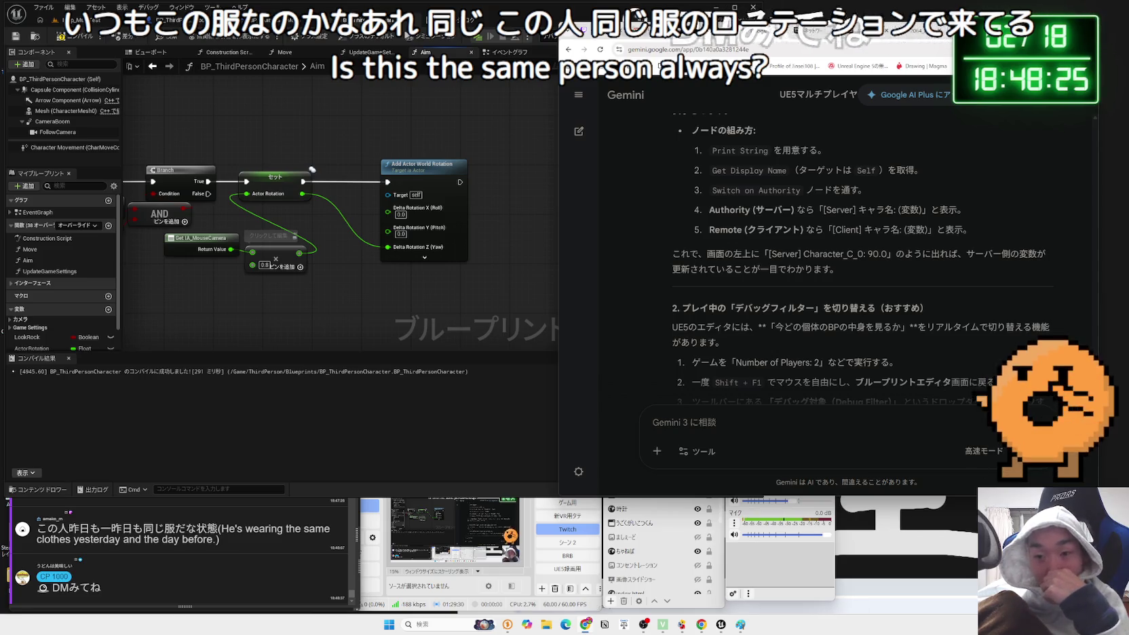
{"action": "key", "text": "a"}
{"action": "key", "text": "Zenkaku_Hankaku"}
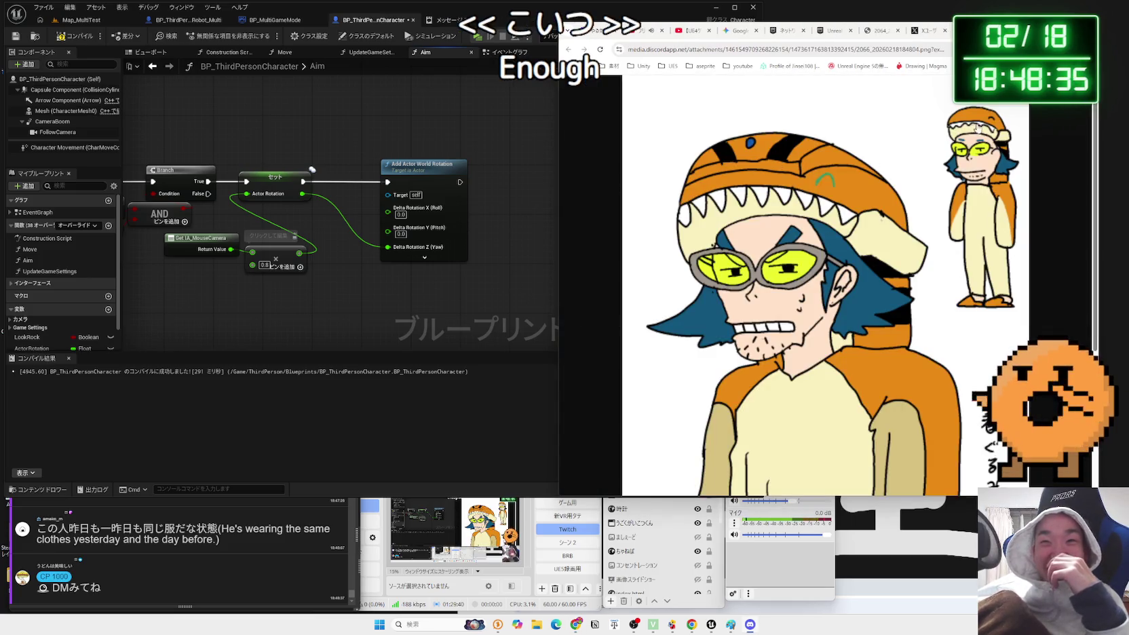
Fit the orange hooded-pajama drawing to the window and scroll through it from face to body
{"action": "scroll", "coordinate": [954, 266], "scroll_direction": "down", "scroll_amount": 3}
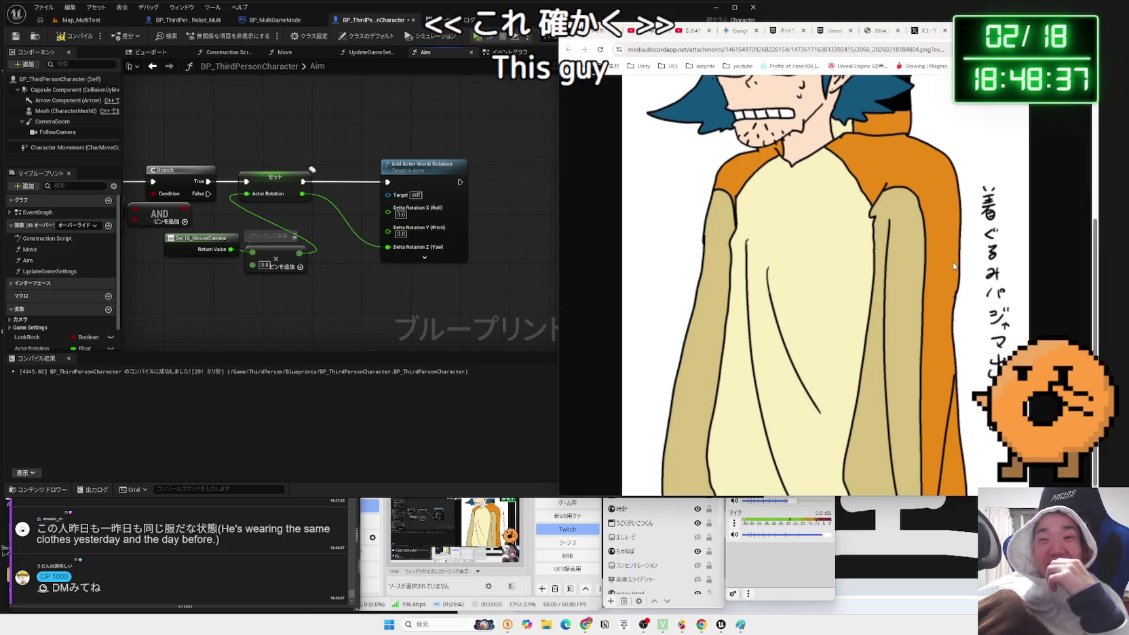
{"action": "left_click", "coordinate": [954, 266]}
{"action": "left_click_drag", "start_coordinate": [1011, 36], "coordinate": [787, 56]}
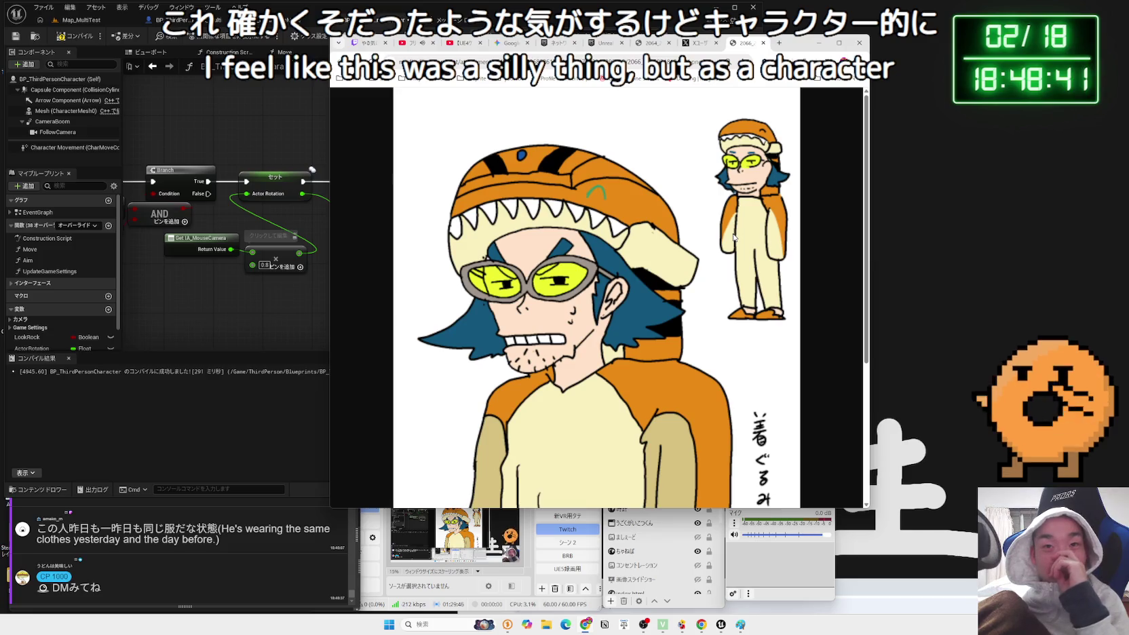
{"action": "scroll", "coordinate": [734, 237], "scroll_direction": "down", "scroll_amount": 3}
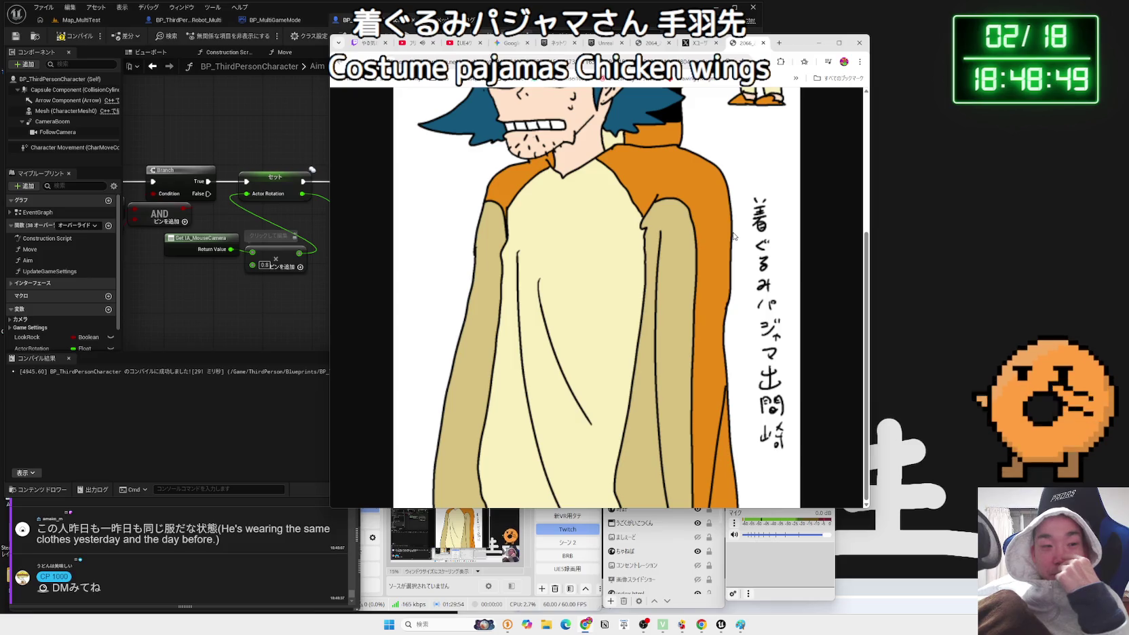
{"action": "scroll", "coordinate": [733, 237], "scroll_direction": "up", "scroll_amount": 3}
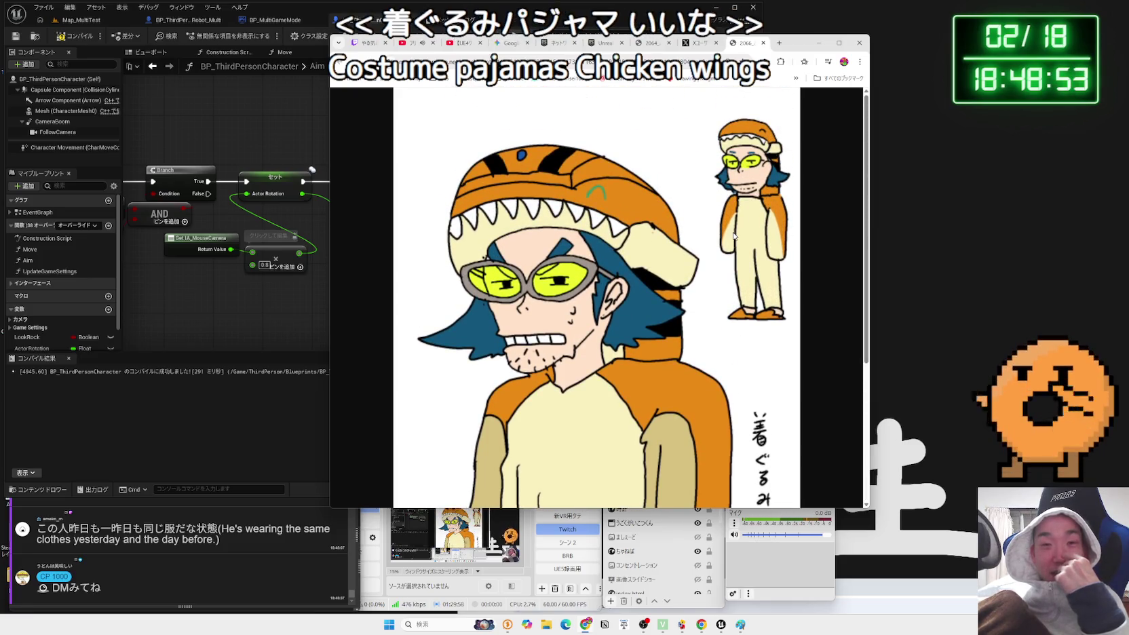
{"action": "scroll", "coordinate": [733, 237], "scroll_direction": "down", "scroll_amount": 3}
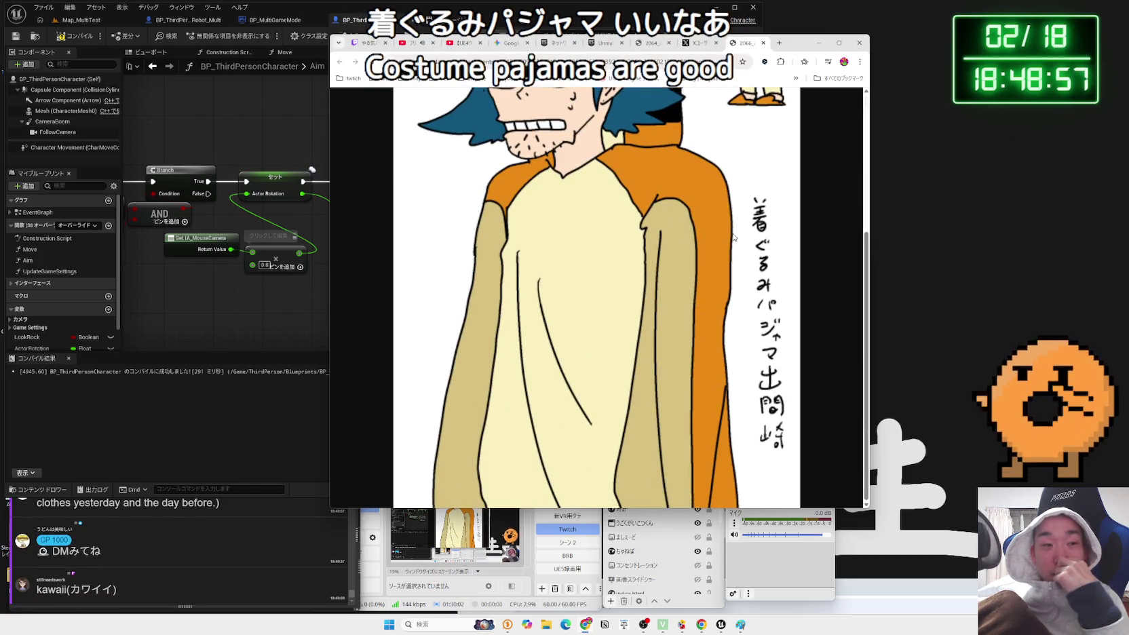
{"action": "scroll", "coordinate": [733, 237], "scroll_direction": "up", "scroll_amount": 3}
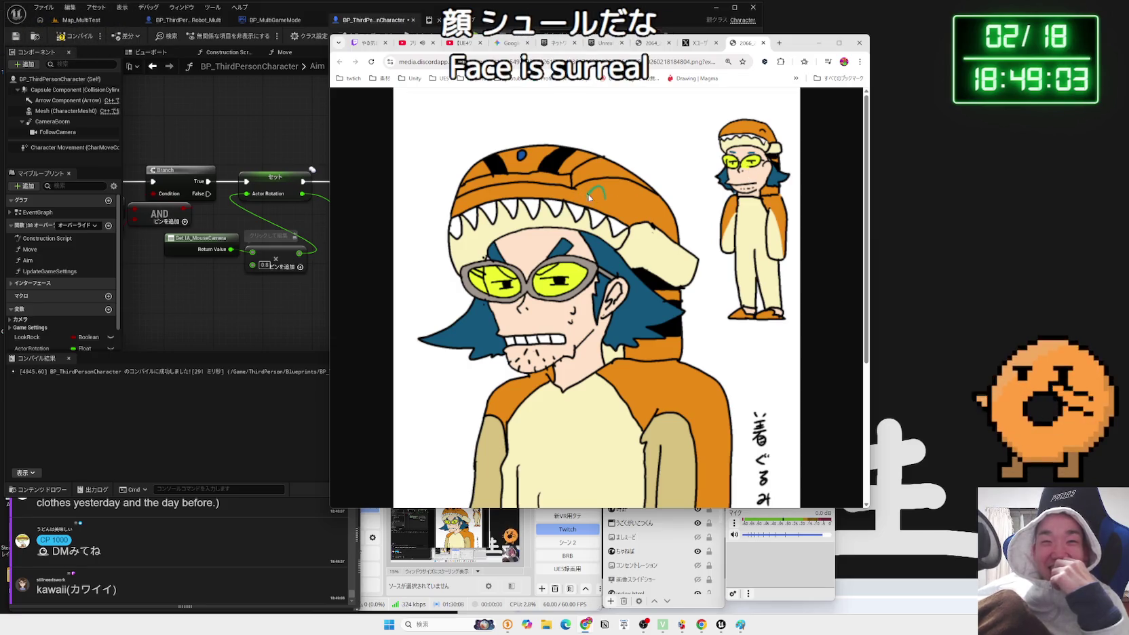
{"action": "scroll", "coordinate": [660, 254], "scroll_direction": "down", "scroll_amount": 1}
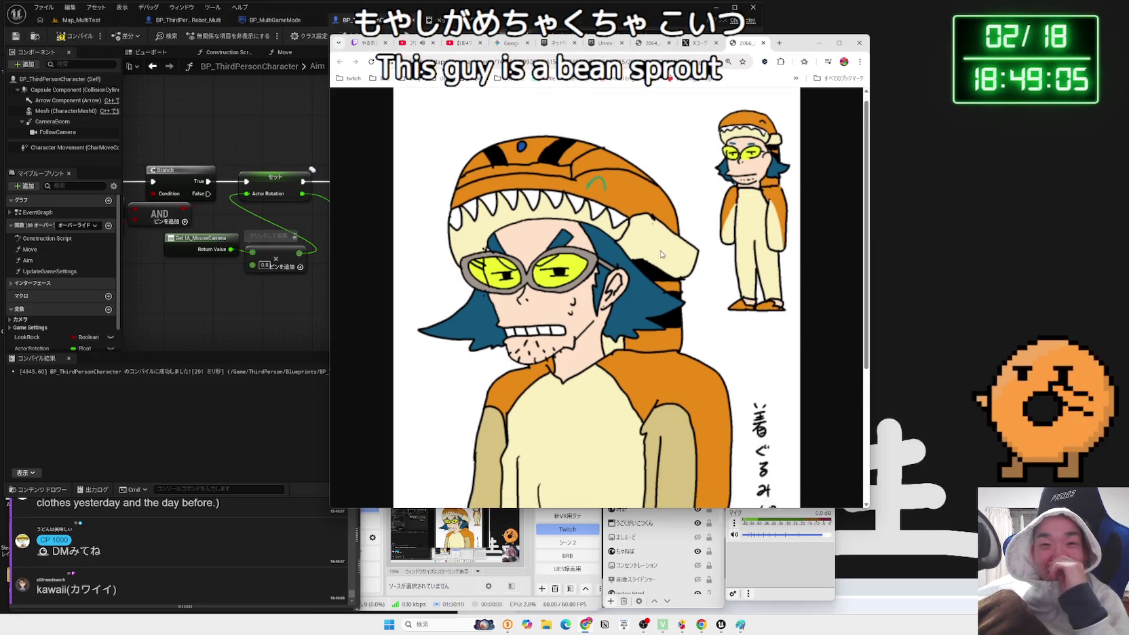
{"action": "scroll", "coordinate": [660, 254], "scroll_direction": "down", "scroll_amount": 4}
{"action": "scroll", "coordinate": [662, 254], "scroll_direction": "up", "scroll_amount": 5}
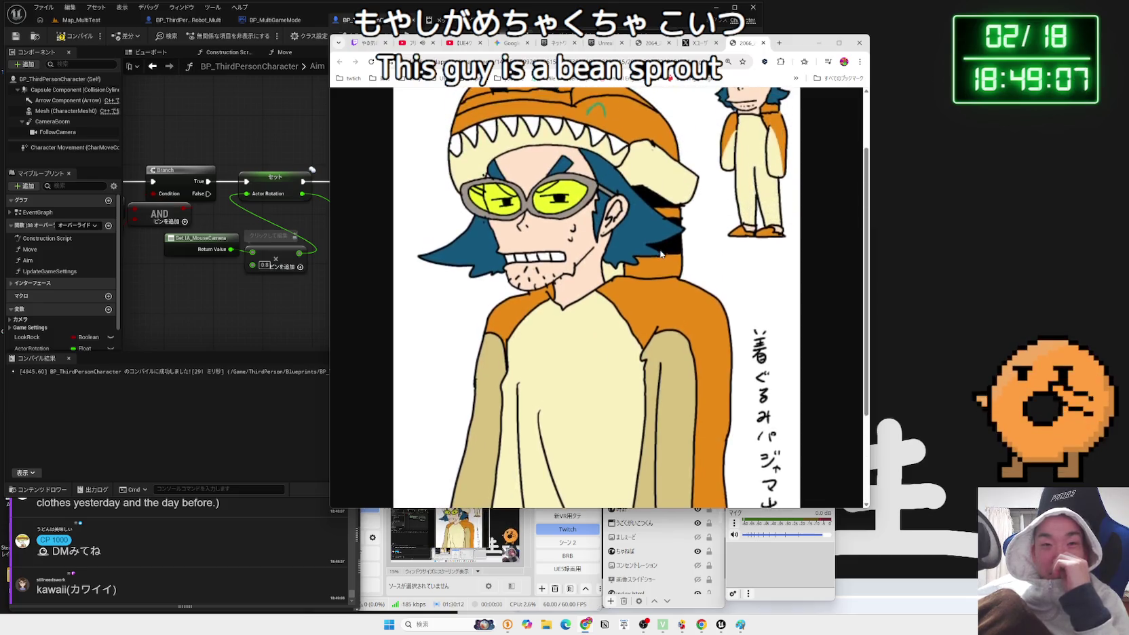
{"action": "scroll", "coordinate": [662, 254], "scroll_direction": "down", "scroll_amount": 5}
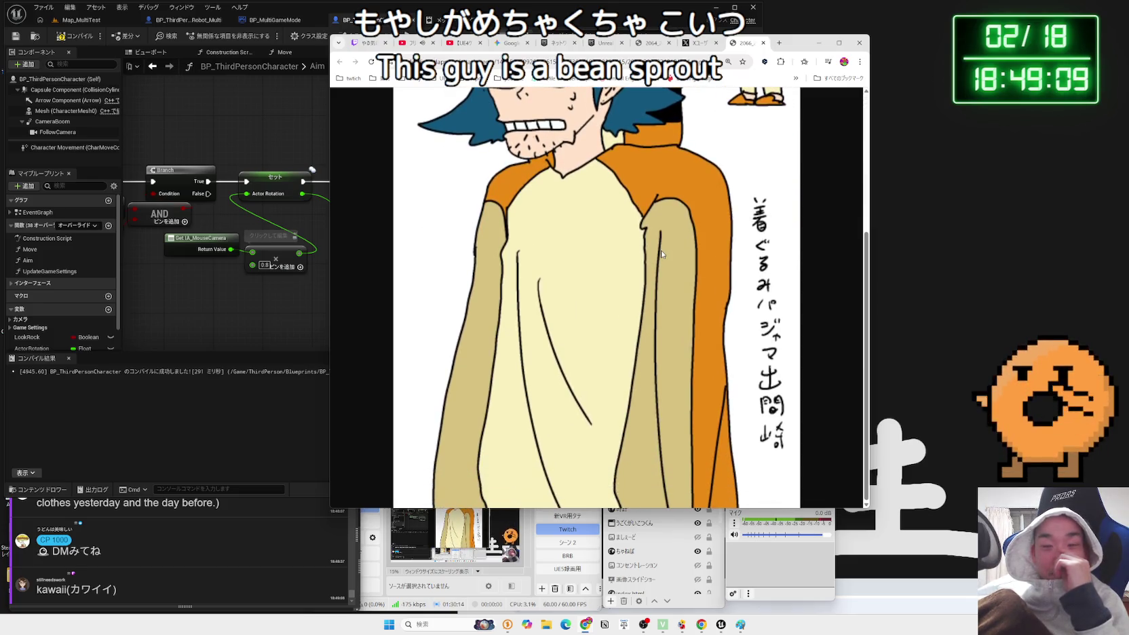
{"action": "scroll", "coordinate": [661, 254], "scroll_direction": "up", "scroll_amount": 5}
Shift the Add Actor World Rotation node slightly left in the Aim graph
{"action": "left_click_drag", "start_coordinate": [789, 54], "coordinate": [1021, 31]}
{"action": "left_click", "coordinate": [417, 174]}
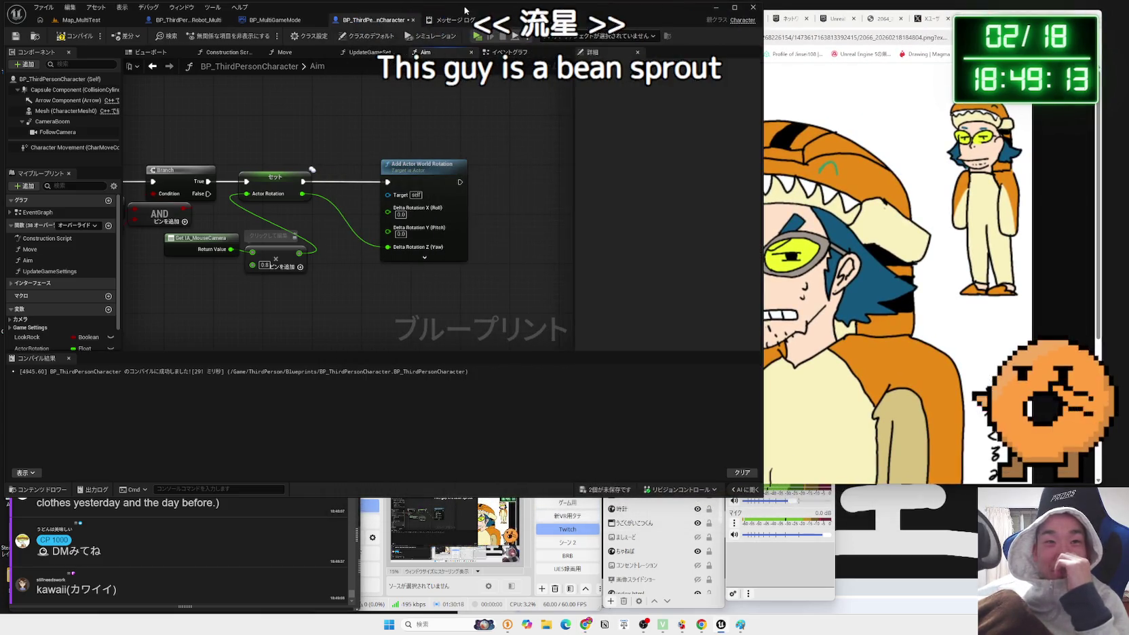
{"action": "left_click", "coordinate": [417, 174]}
{"action": "left_click_drag", "start_coordinate": [416, 173], "coordinate": [395, 173]}
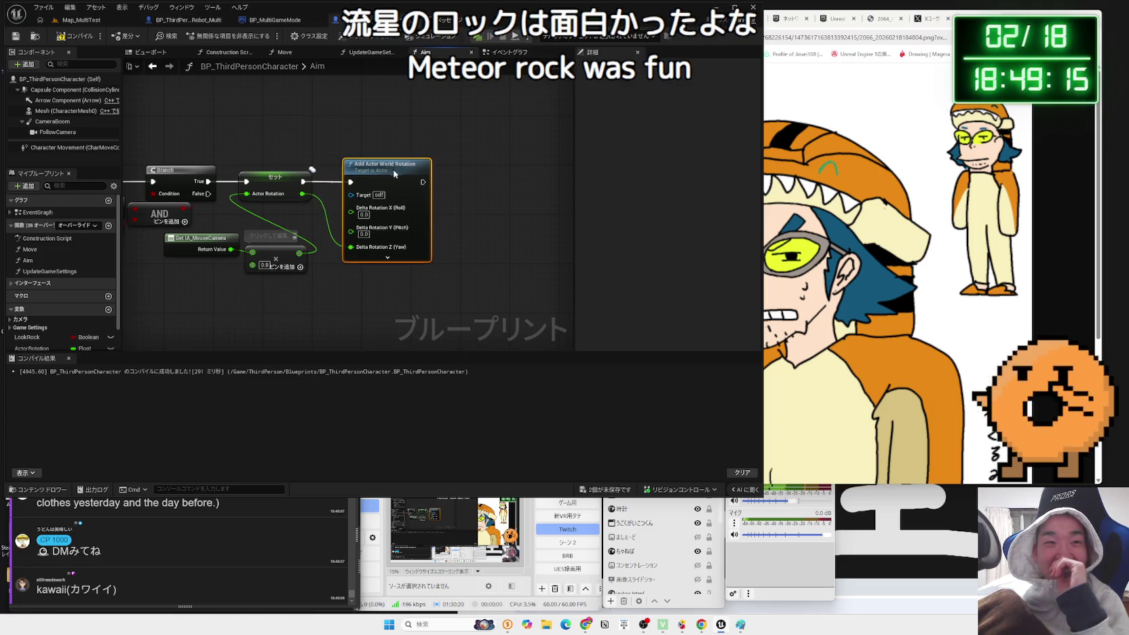
Bring up Epic's networking documentation at the network roles and authority section
{"action": "left_click", "coordinate": [383, 148]}
{"action": "key", "text": "alt+Tab"}
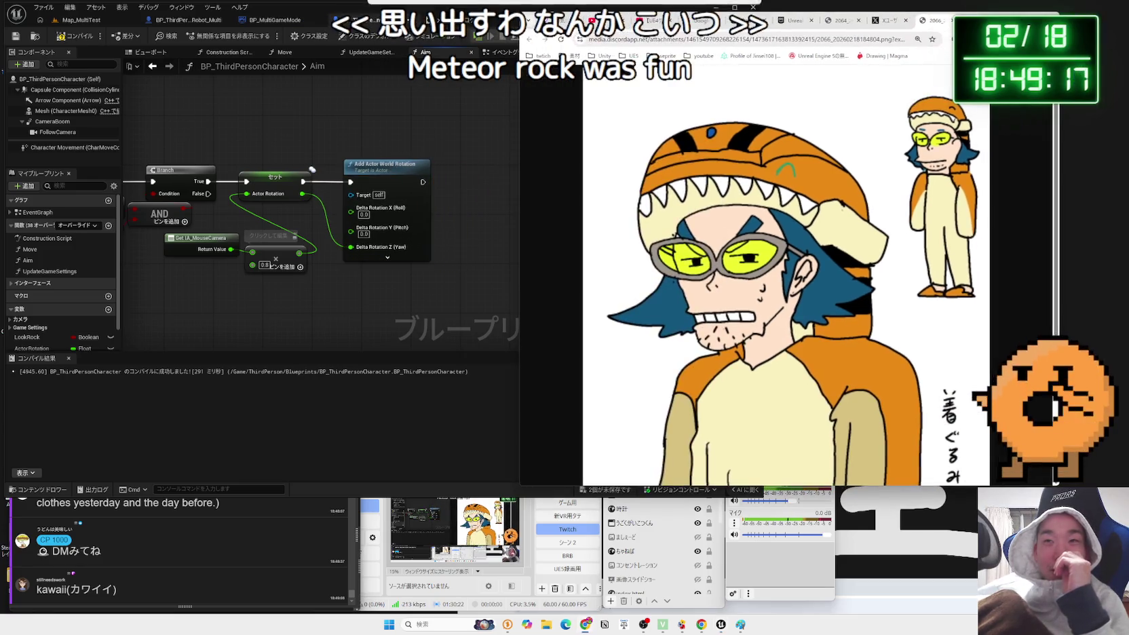
{"action": "left_click", "coordinate": [885, 19]}
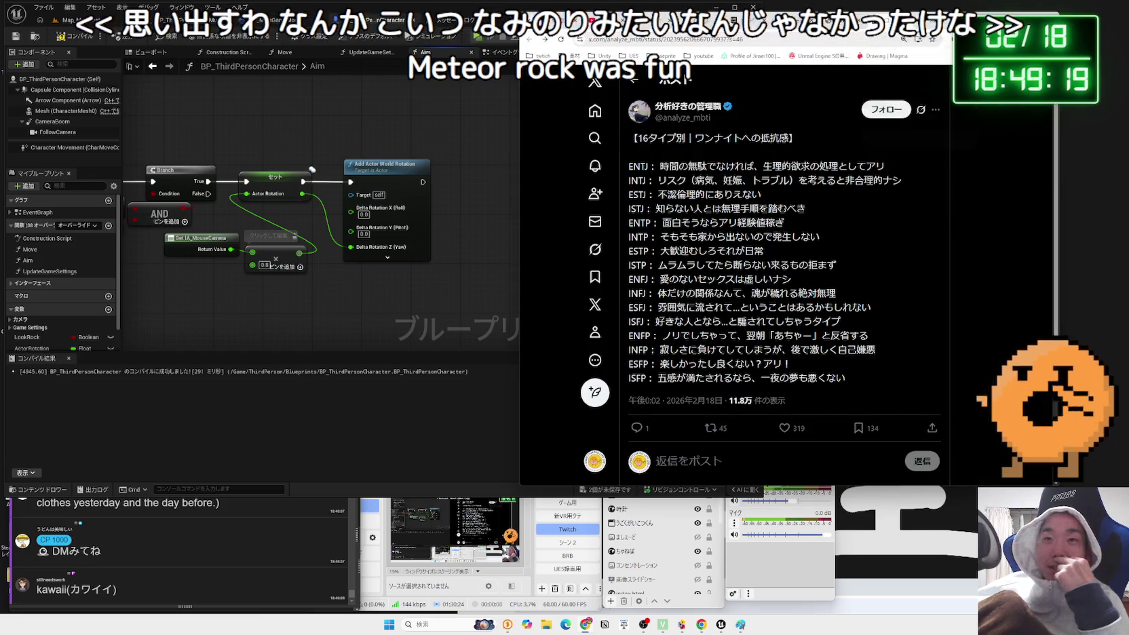
{"action": "left_click", "coordinate": [933, 19]}
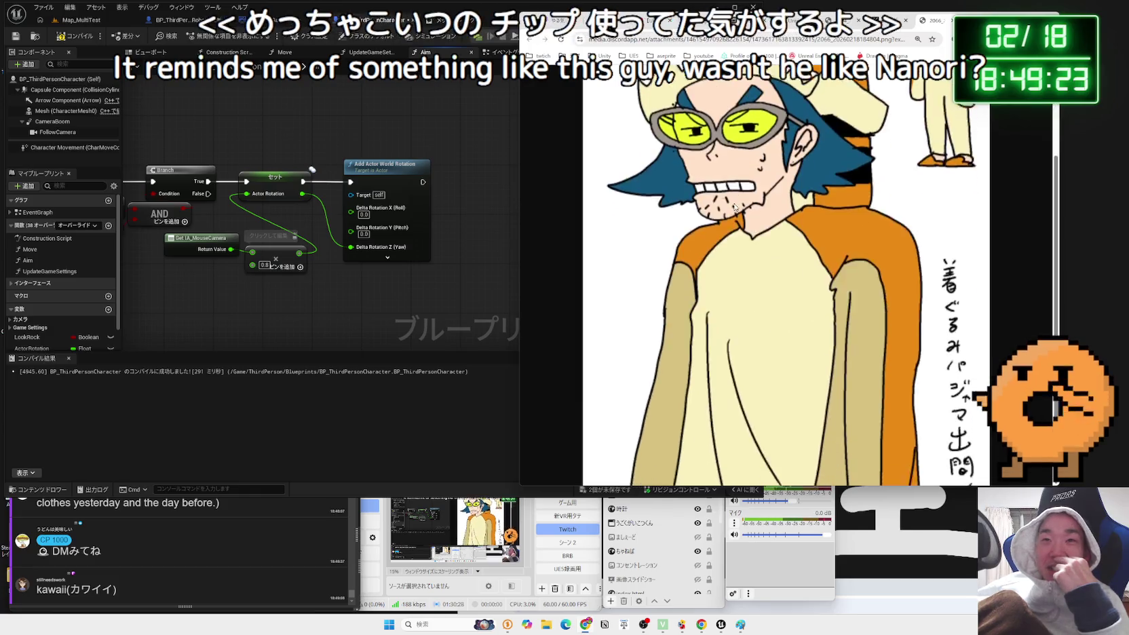
{"action": "left_click", "coordinate": [563, 19]}
{"action": "scroll", "coordinate": [740, 272], "scroll_direction": "down", "scroll_amount": 10}
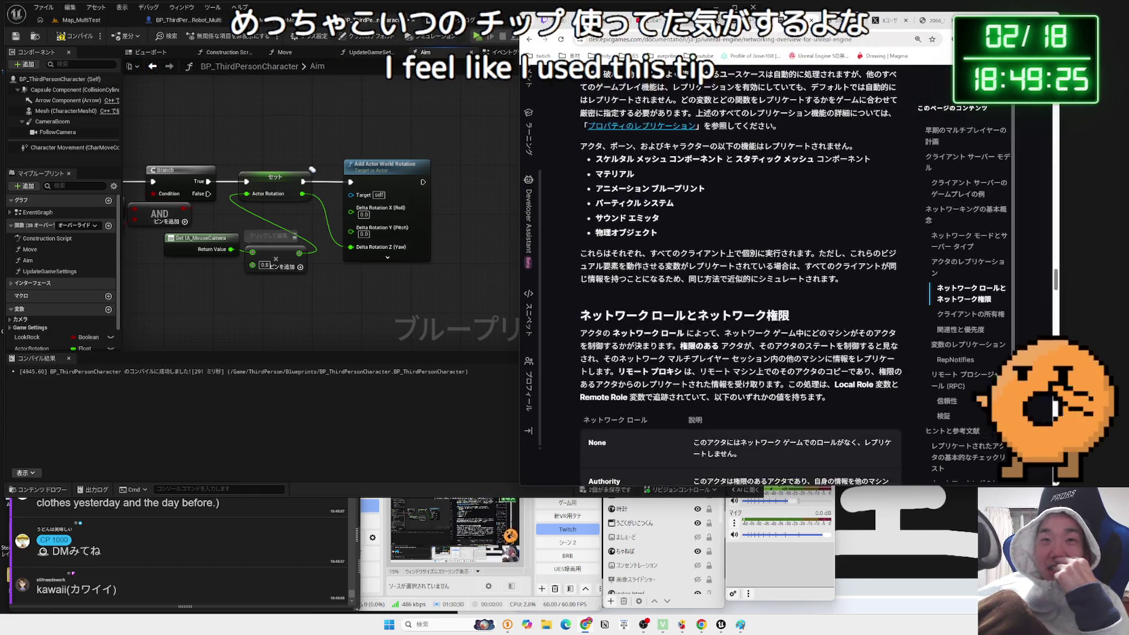
Read Gemini's steps for switching the debug filter between server and client, then return to Map_MultiTest
{"action": "key", "text": "ctrl+Tab"}
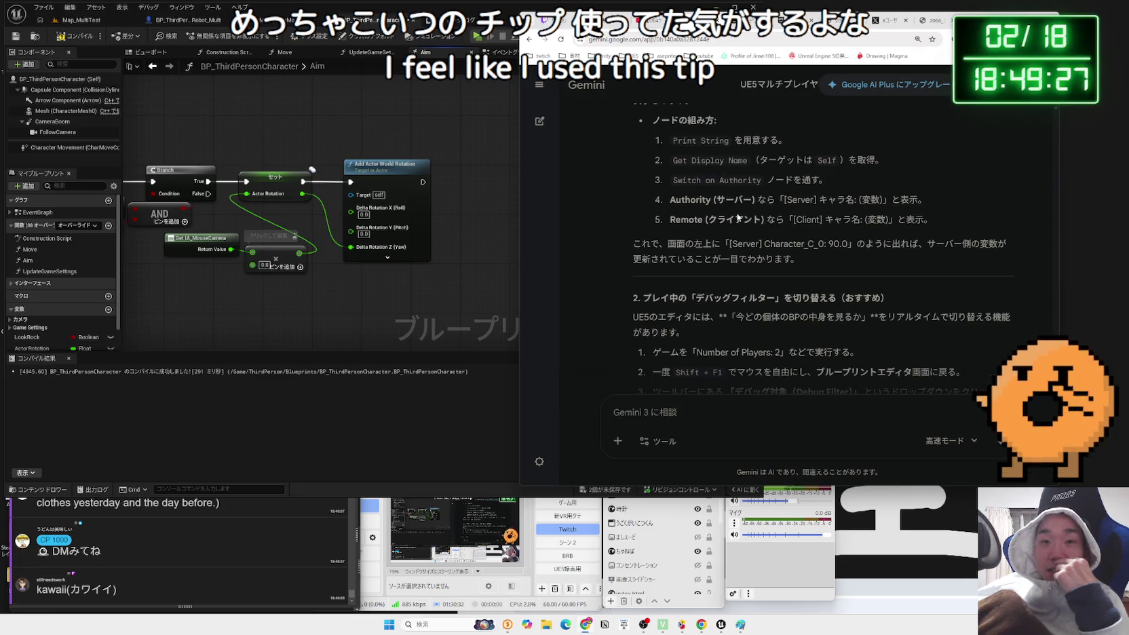
{"action": "scroll", "coordinate": [738, 217], "scroll_direction": "down", "scroll_amount": 2}
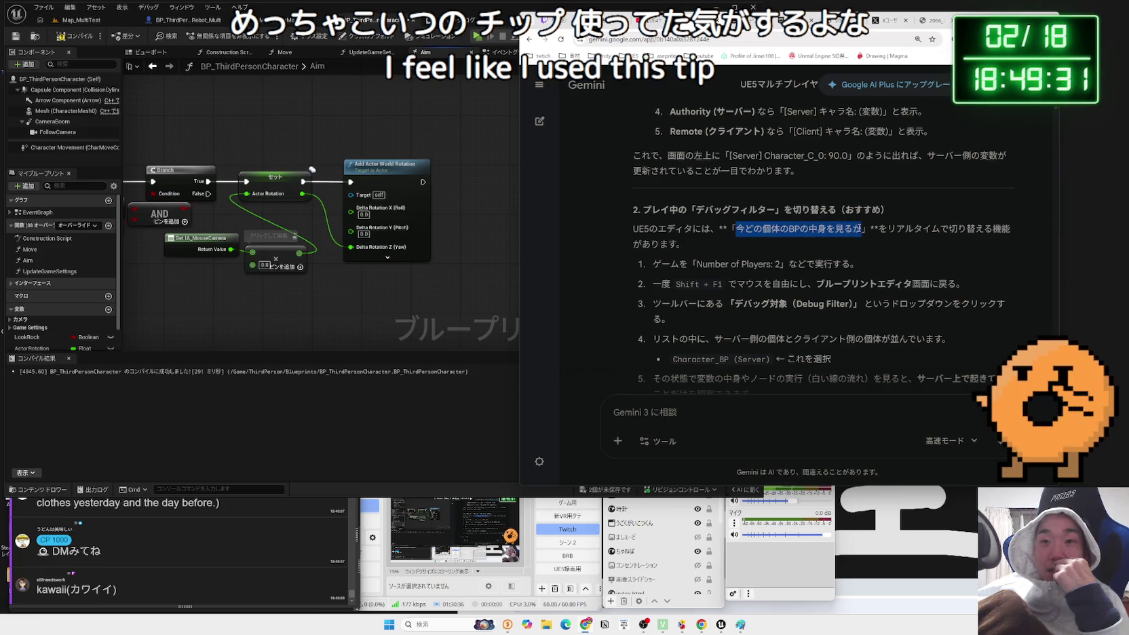
{"action": "left_click", "coordinate": [732, 228]}
{"action": "scroll", "coordinate": [740, 224], "scroll_direction": "down", "scroll_amount": 2}
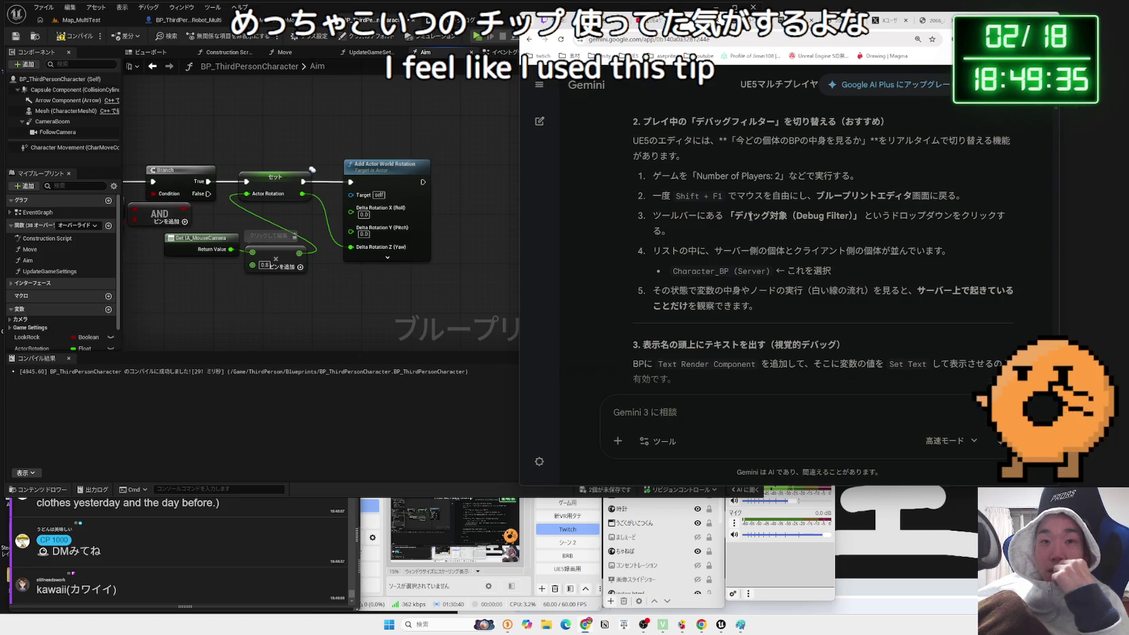
{"action": "scroll", "coordinate": [750, 216], "scroll_direction": "down", "scroll_amount": 2}
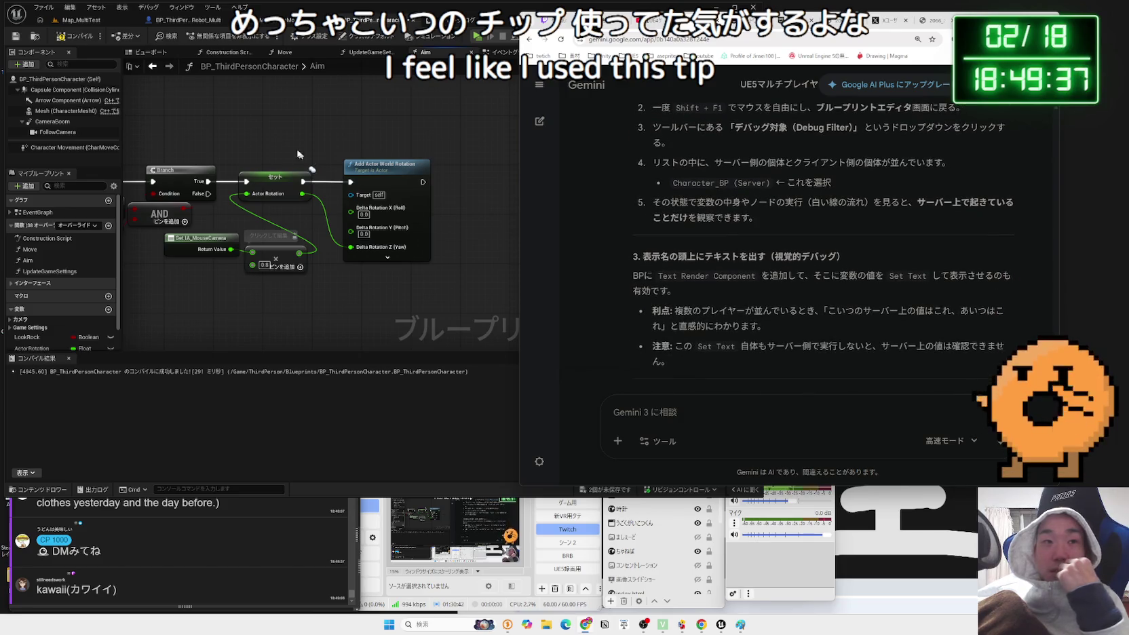
{"action": "left_click", "coordinate": [275, 135]}
{"action": "left_click", "coordinate": [80, 21]}
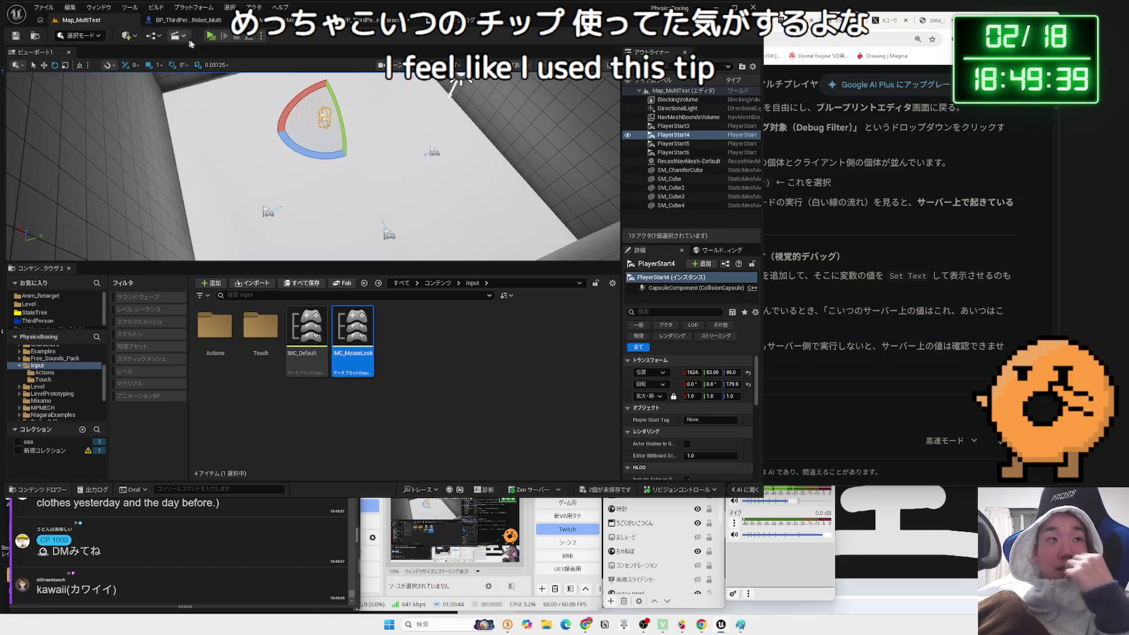
Play-test Map_MultiTest with multiple client windows, then bring up the session's Output Log
{"action": "key", "text": "alt+p"}
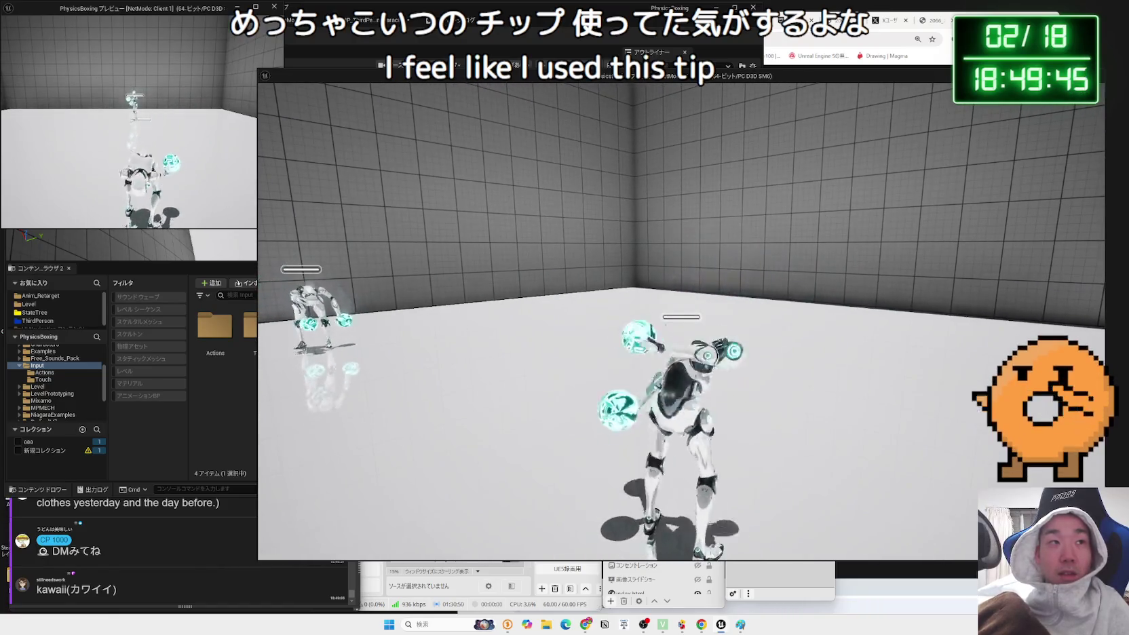
{"action": "key", "text": "alt+Tab"}
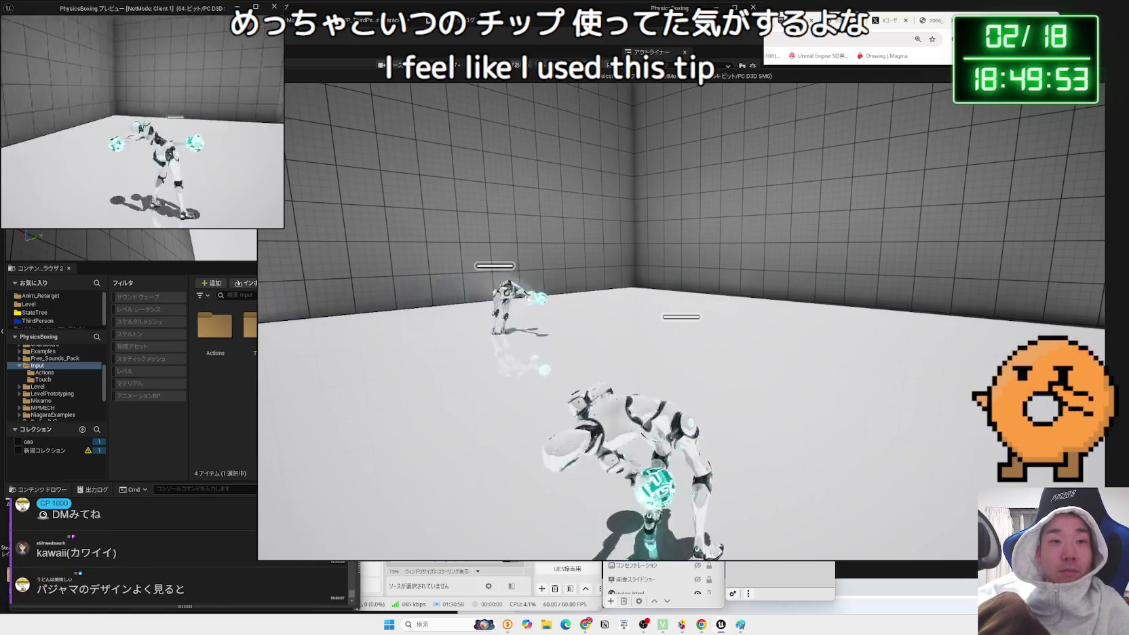
{"action": "key", "text": "alt+Tab"}
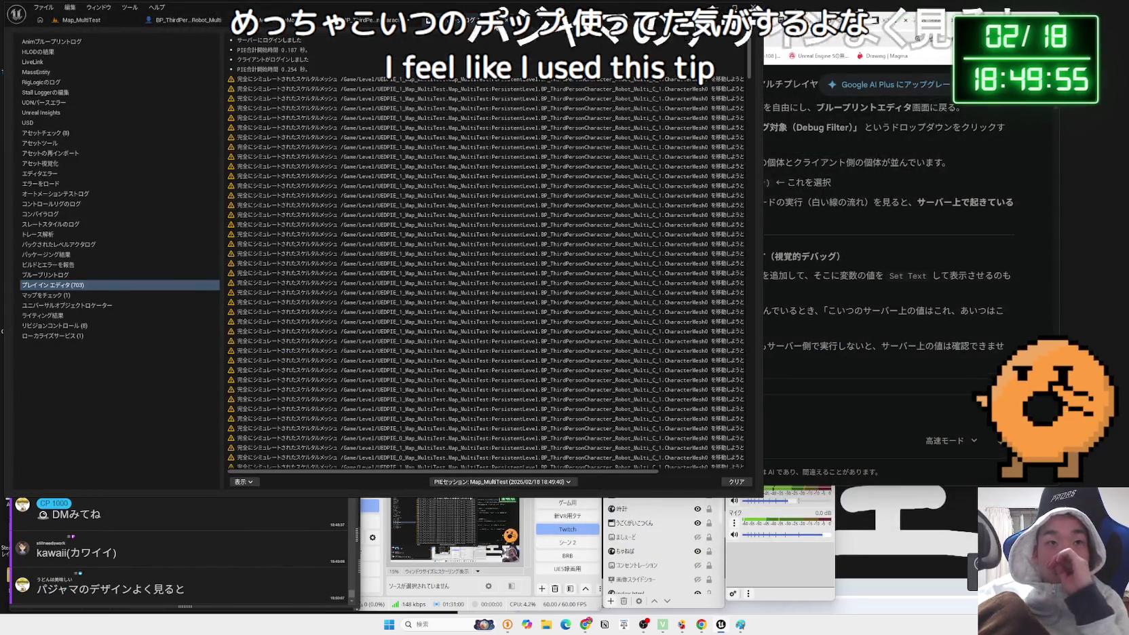
Change the ActorRotation variable's Replication Condition to Initial Or Owner in the Details panel
{"action": "key", "text": "alt+Tab"}
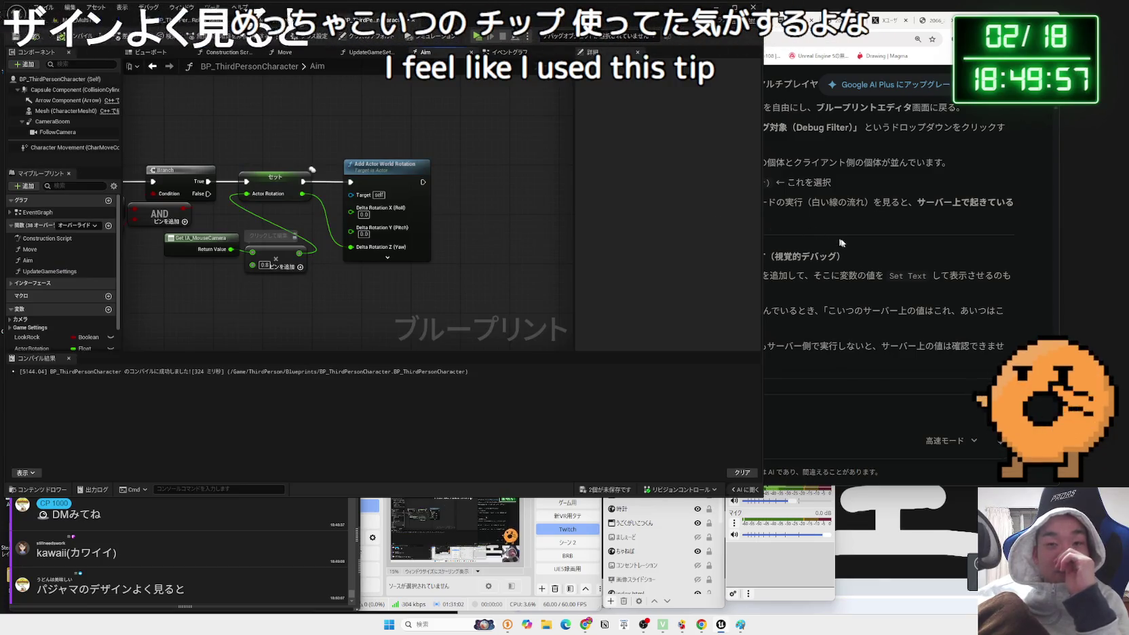
{"action": "key", "text": "alt+Tab"}
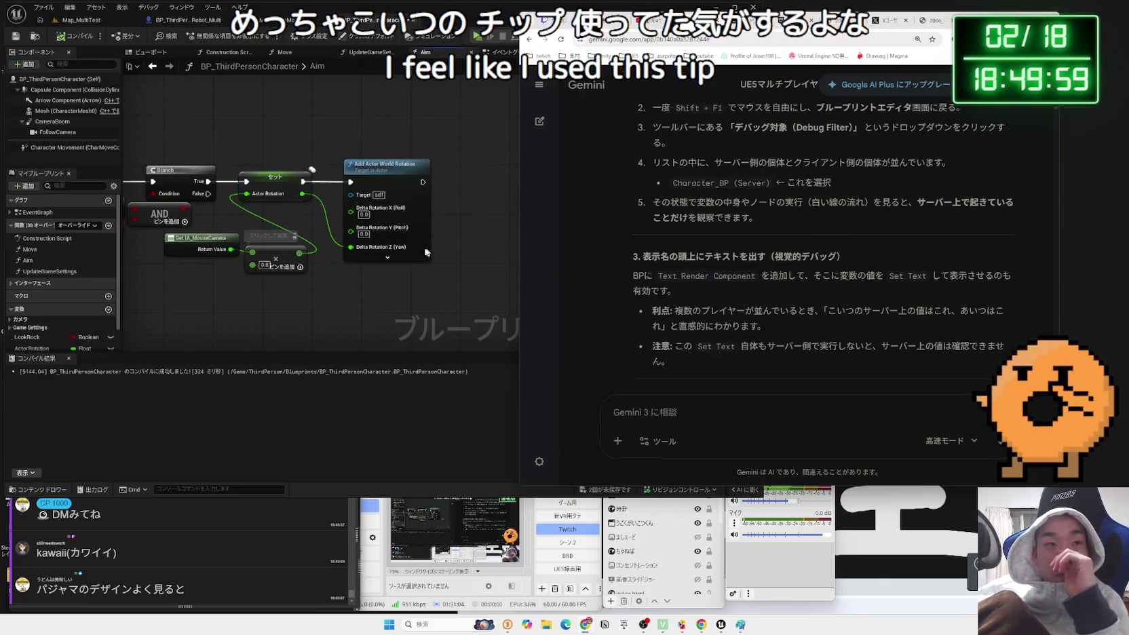
{"action": "key", "text": "alt+Tab"}
{"action": "left_click", "coordinate": [275, 182]}
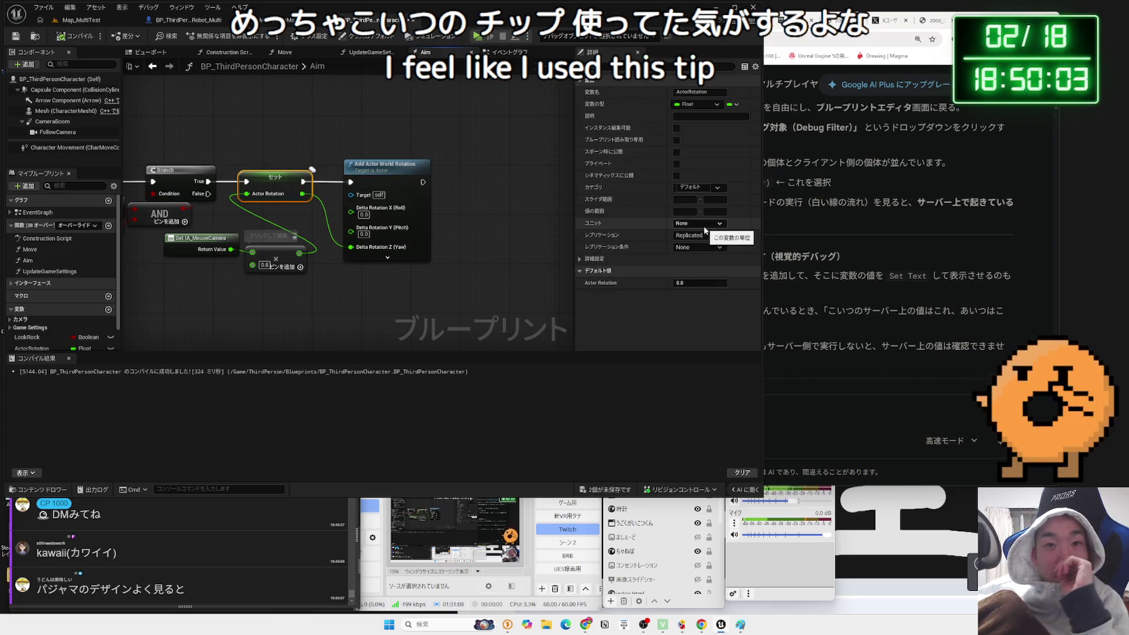
{"action": "left_click", "coordinate": [699, 247]}
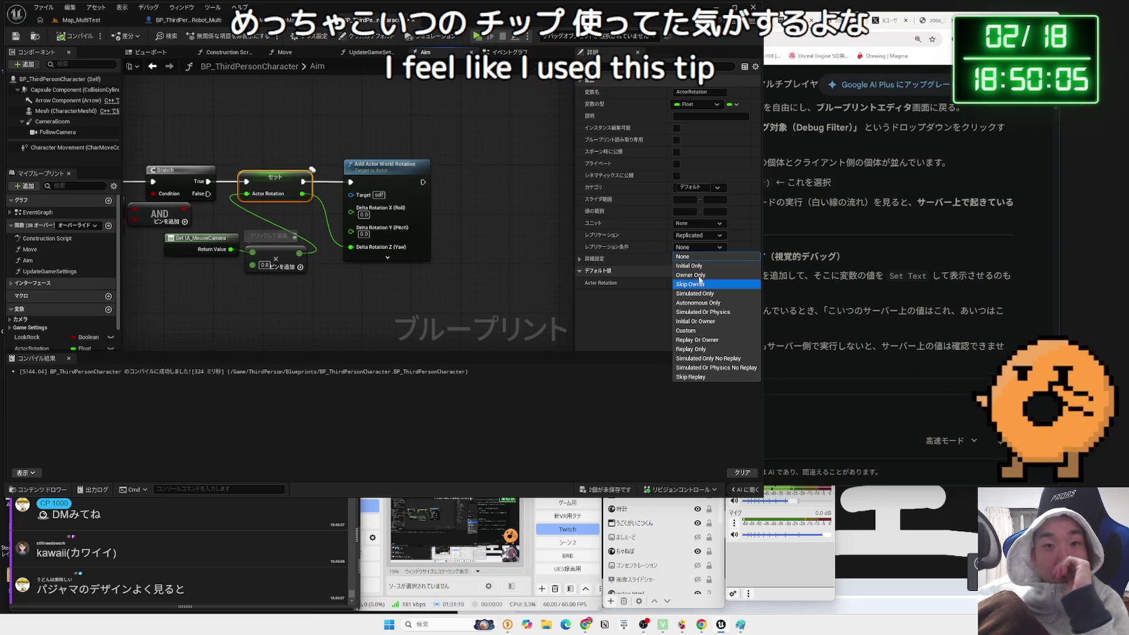
{"action": "left_click", "coordinate": [692, 323]}
{"action": "left_click", "coordinate": [924, 21]}
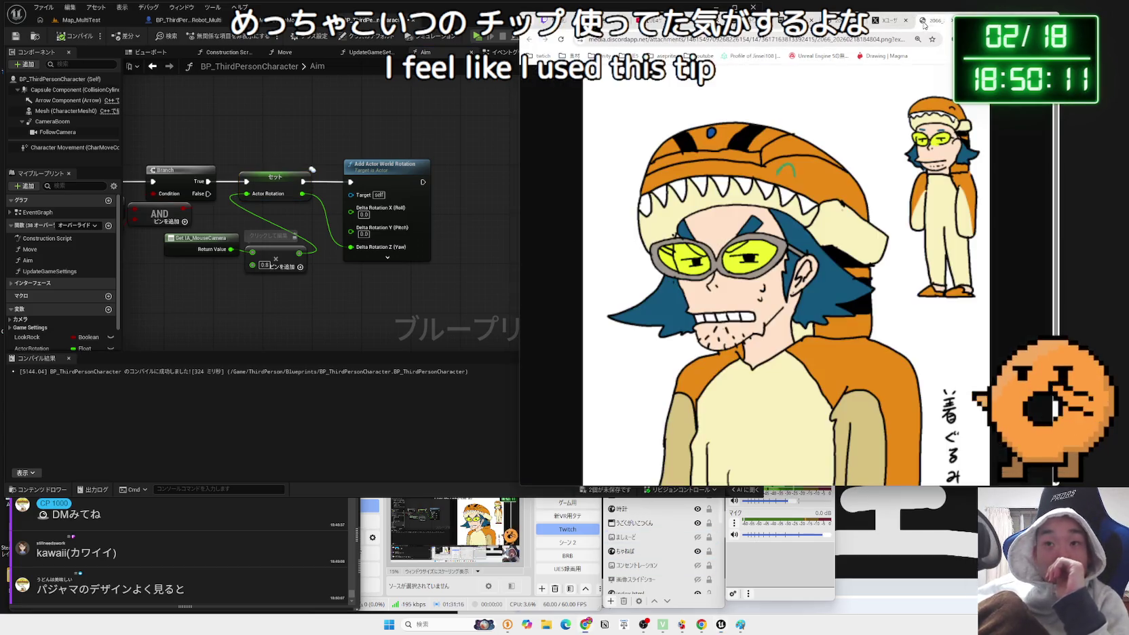
Look over the costume drawing, then Google-search ブラキオ・ウェーブ from the viewer's comment
{"action": "scroll", "coordinate": [853, 251], "scroll_direction": "down", "scroll_amount": 3}
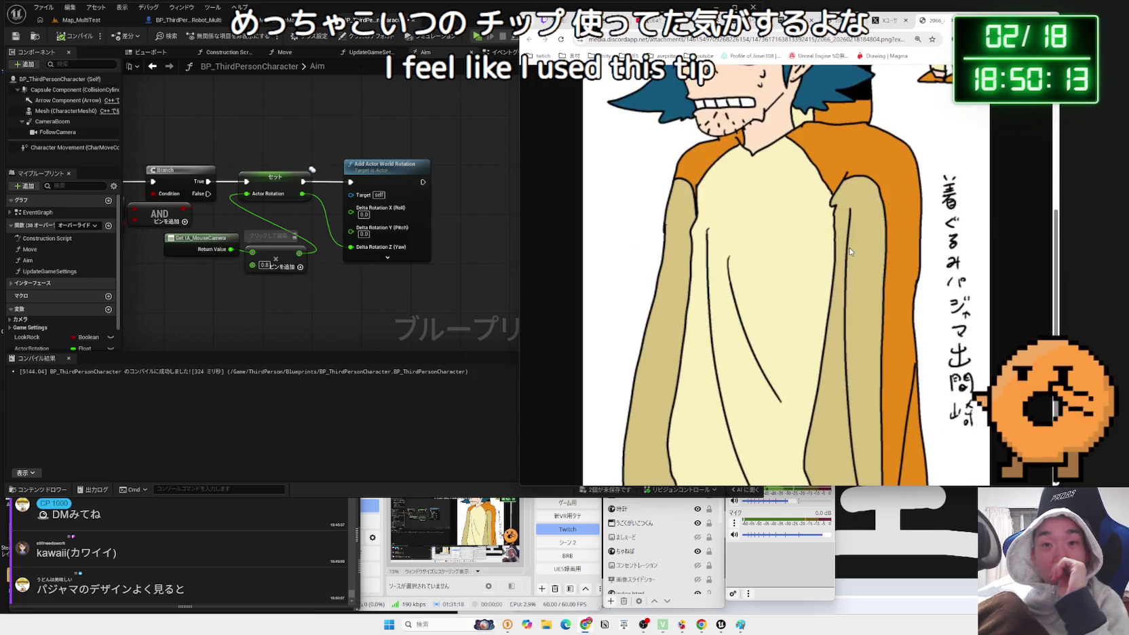
{"action": "scroll", "coordinate": [849, 251], "scroll_direction": "up", "scroll_amount": 3}
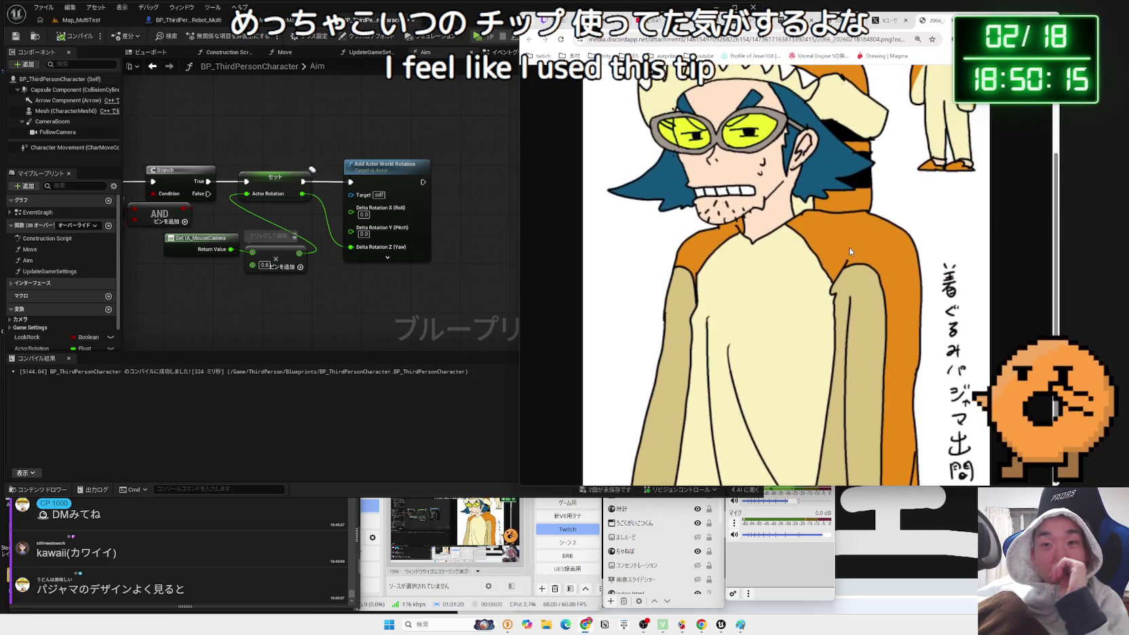
{"action": "scroll", "coordinate": [849, 253], "scroll_direction": "down", "scroll_amount": 3}
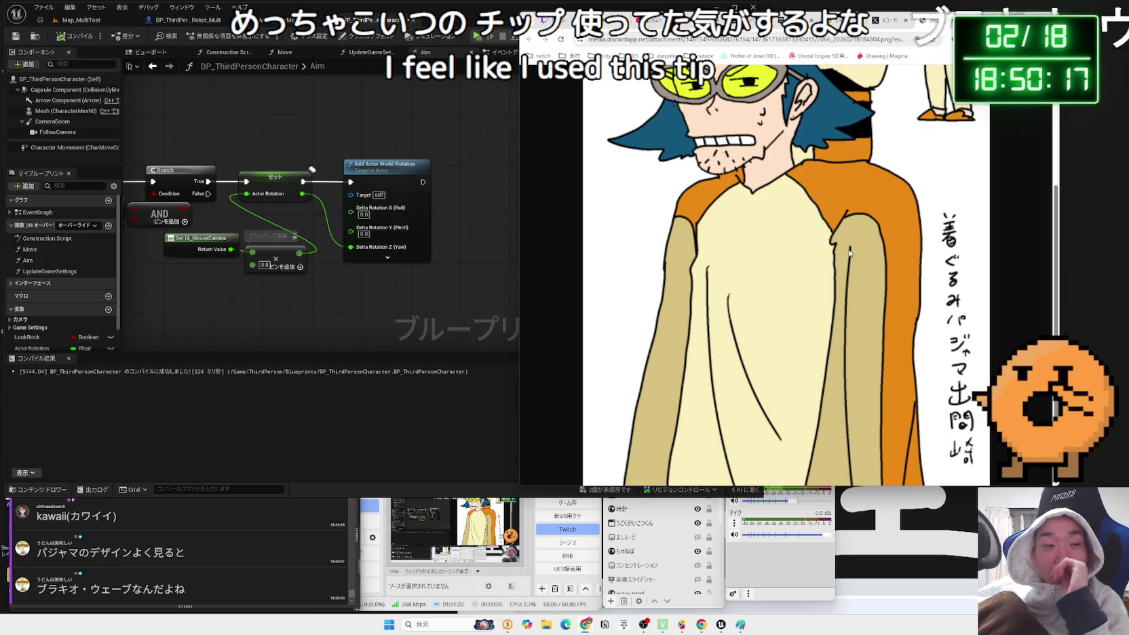
{"action": "scroll", "coordinate": [848, 253], "scroll_direction": "up", "scroll_amount": 4}
{"action": "scroll", "coordinate": [849, 251], "scroll_direction": "down", "scroll_amount": 1}
{"action": "scroll", "coordinate": [849, 251], "scroll_direction": "down", "scroll_amount": 1}
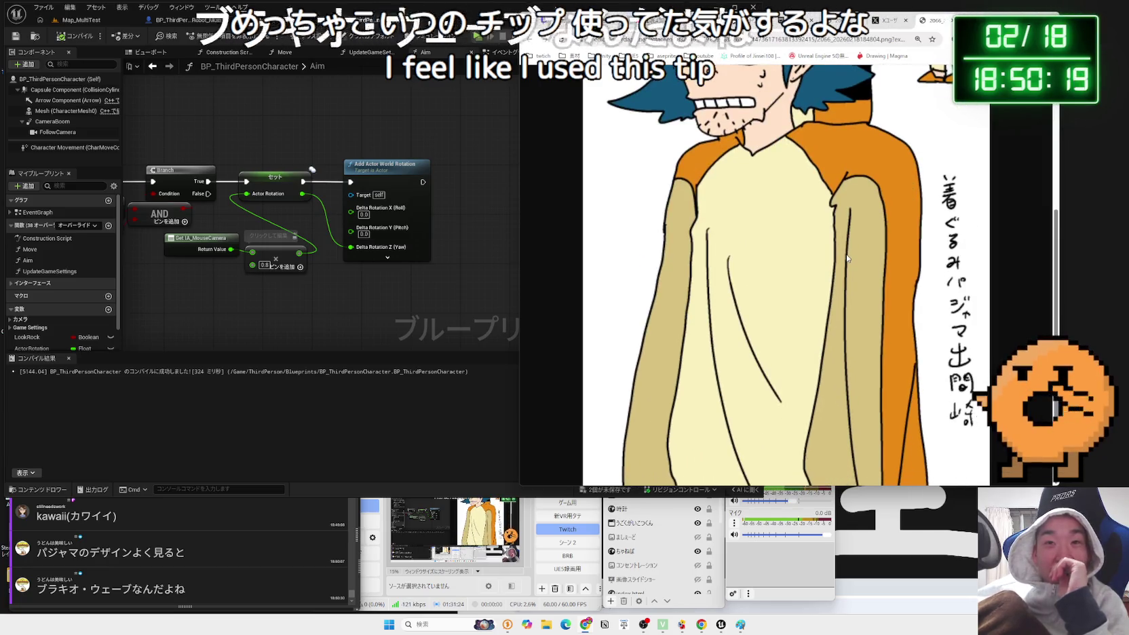
{"action": "scroll", "coordinate": [847, 253], "scroll_direction": "up", "scroll_amount": 4}
{"action": "scroll", "coordinate": [817, 228], "scroll_direction": "down", "scroll_amount": 3}
{"action": "scroll", "coordinate": [817, 227], "scroll_direction": "up", "scroll_amount": 3}
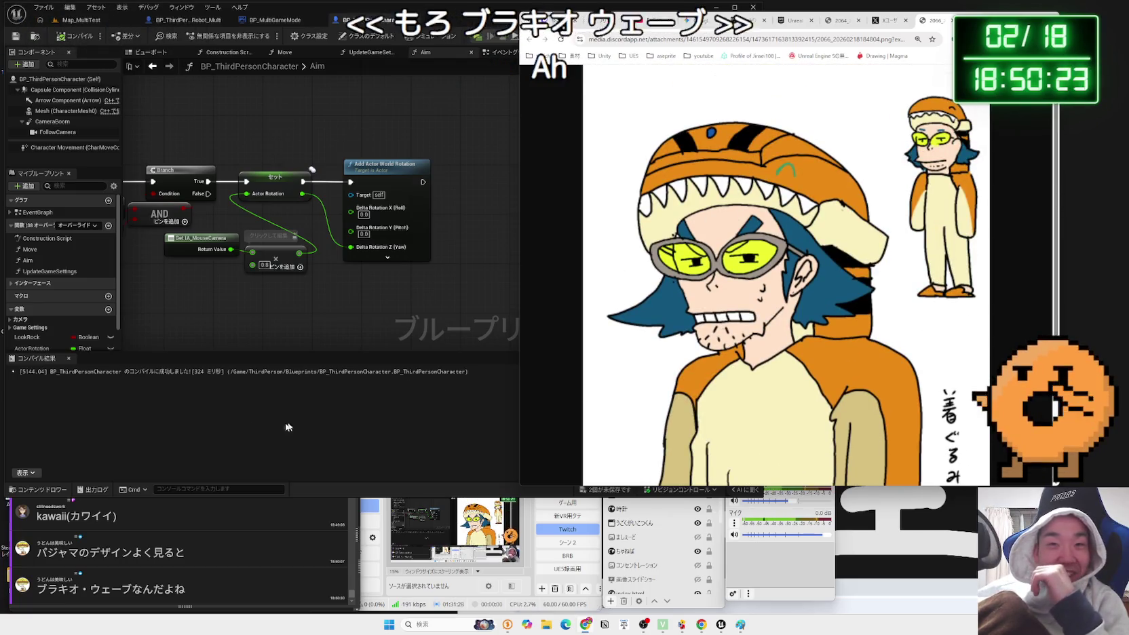
{"action": "left_click_drag", "start_coordinate": [132, 589], "coordinate": [35, 595]}
{"action": "left_click", "coordinate": [58, 566]}
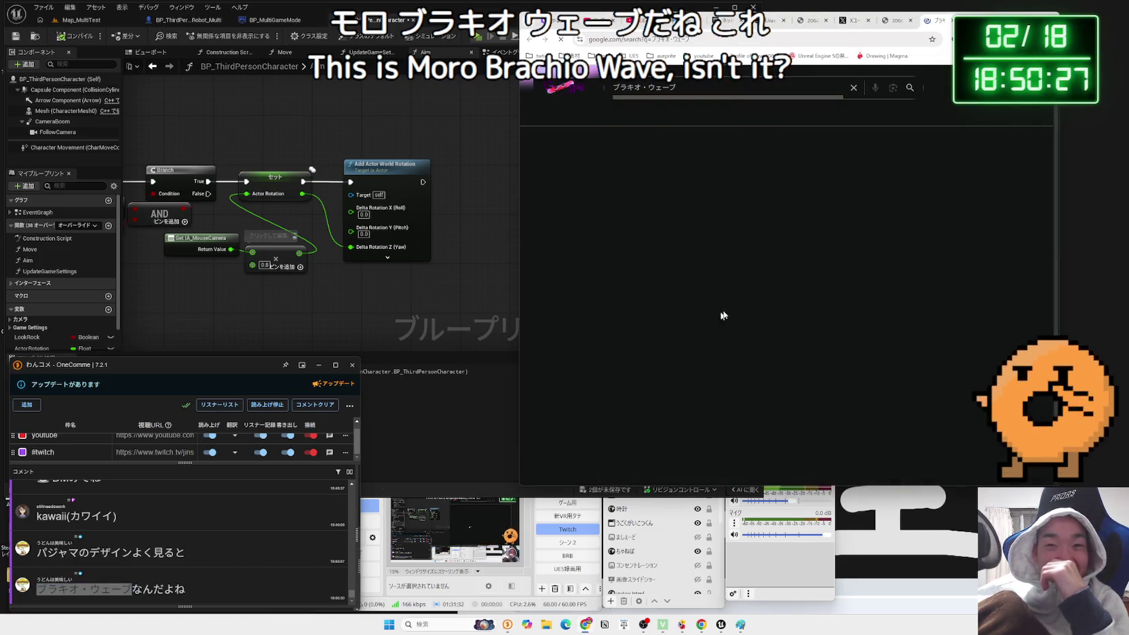
Switch the ブラキオ・ウェーブ results to Images and scroll through the thumbnails
{"action": "scroll", "coordinate": [810, 270], "scroll_direction": "down", "scroll_amount": 3}
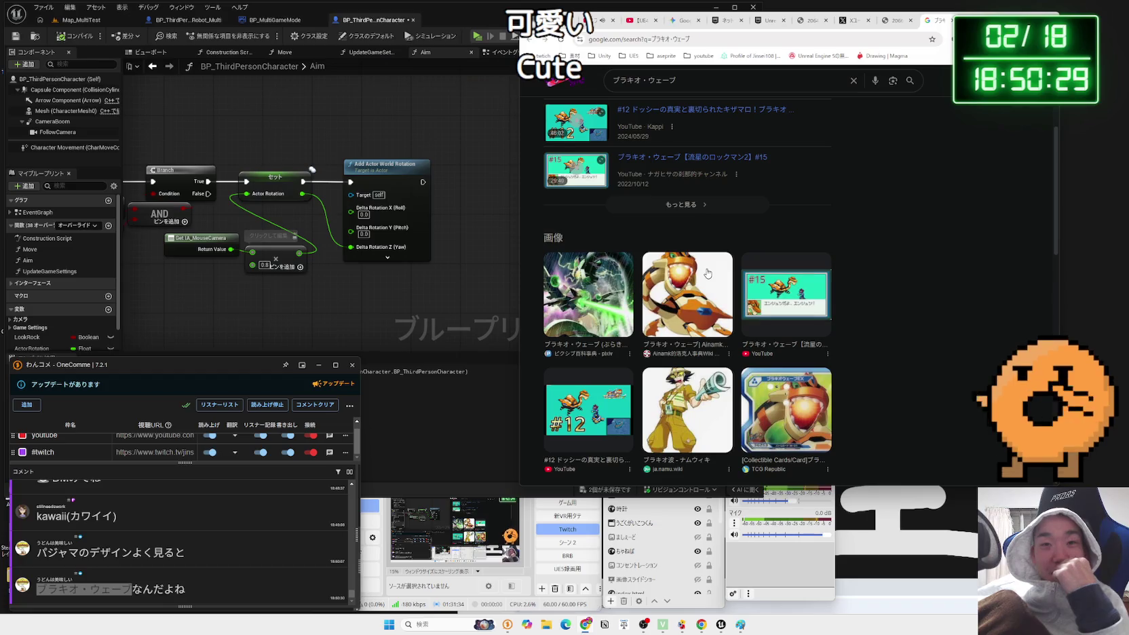
{"action": "scroll", "coordinate": [663, 269], "scroll_direction": "up", "scroll_amount": 3}
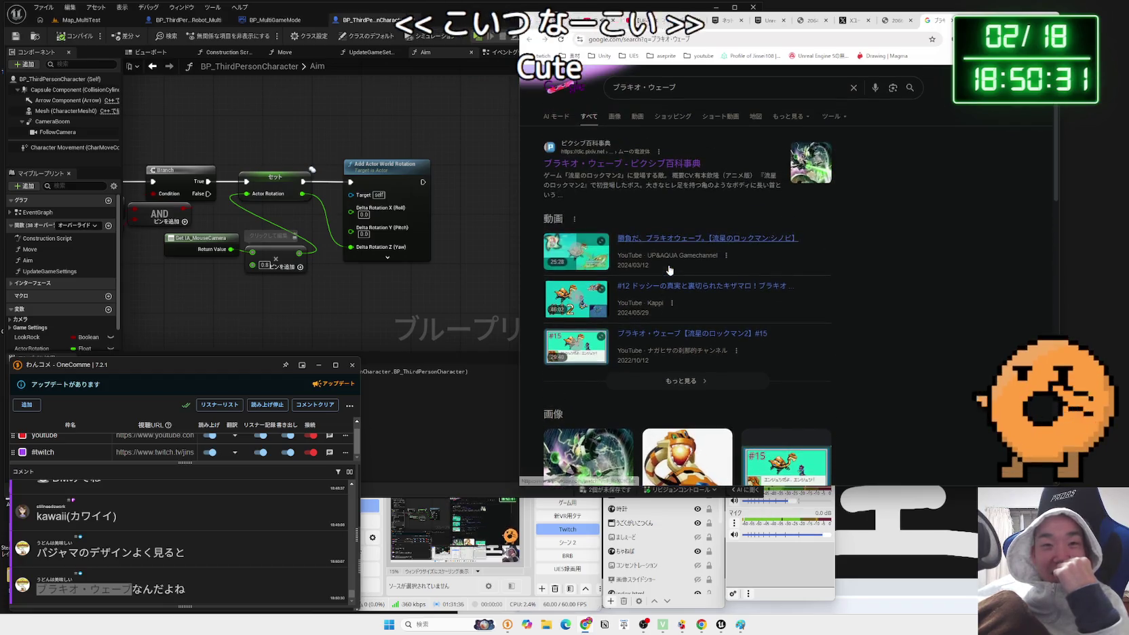
{"action": "left_click", "coordinate": [611, 120]}
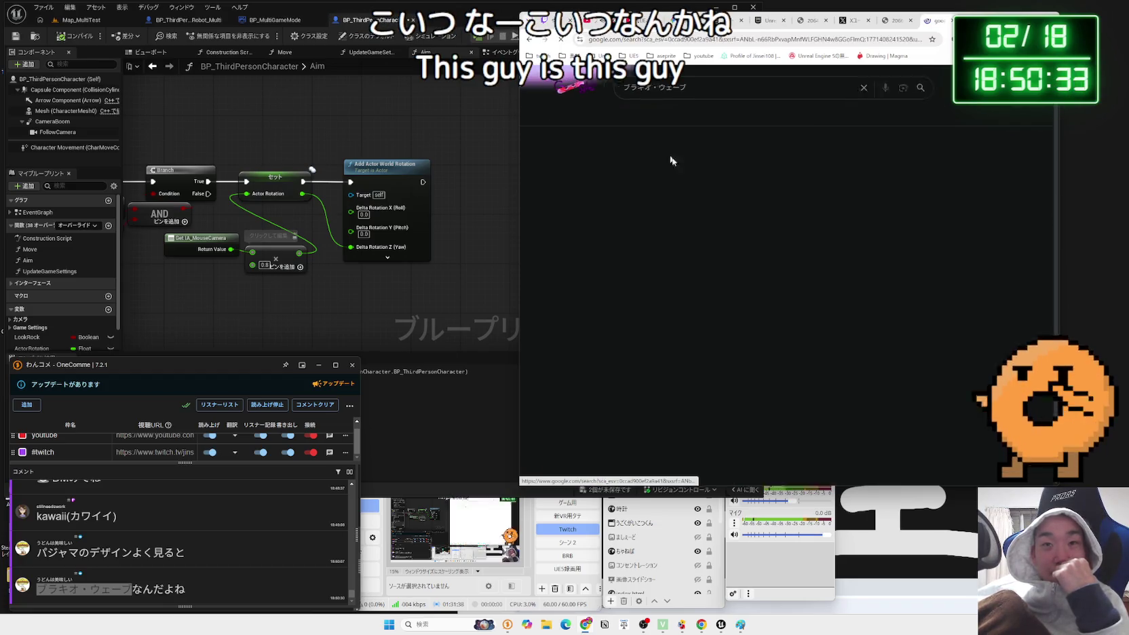
{"action": "scroll", "coordinate": [737, 233], "scroll_direction": "down", "scroll_amount": 2}
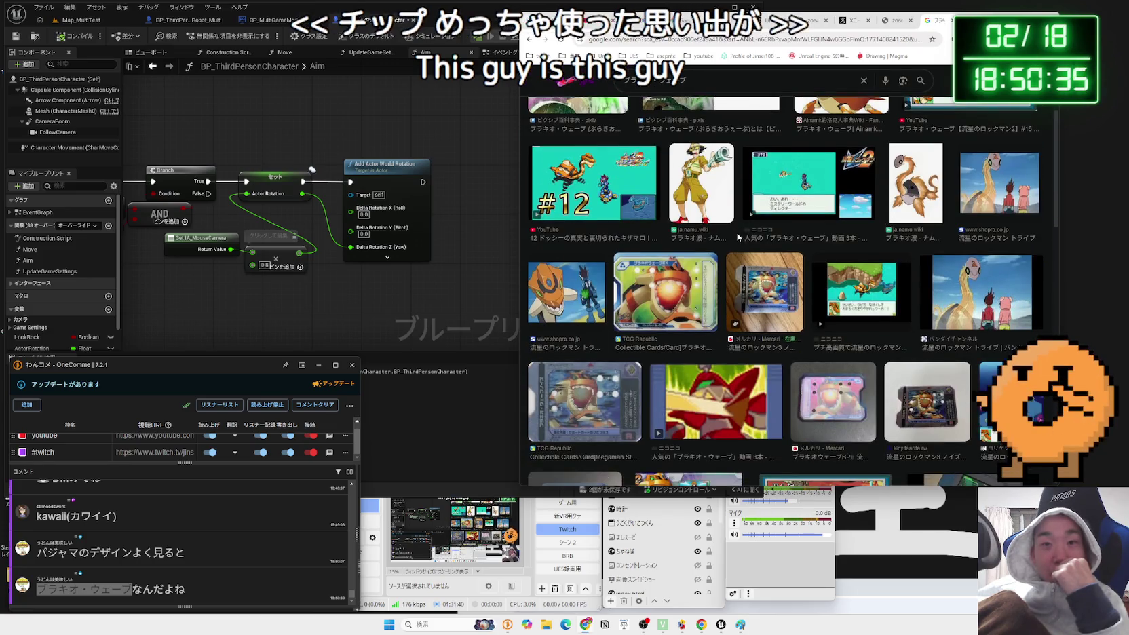
{"action": "scroll", "coordinate": [737, 232], "scroll_direction": "down", "scroll_amount": 2}
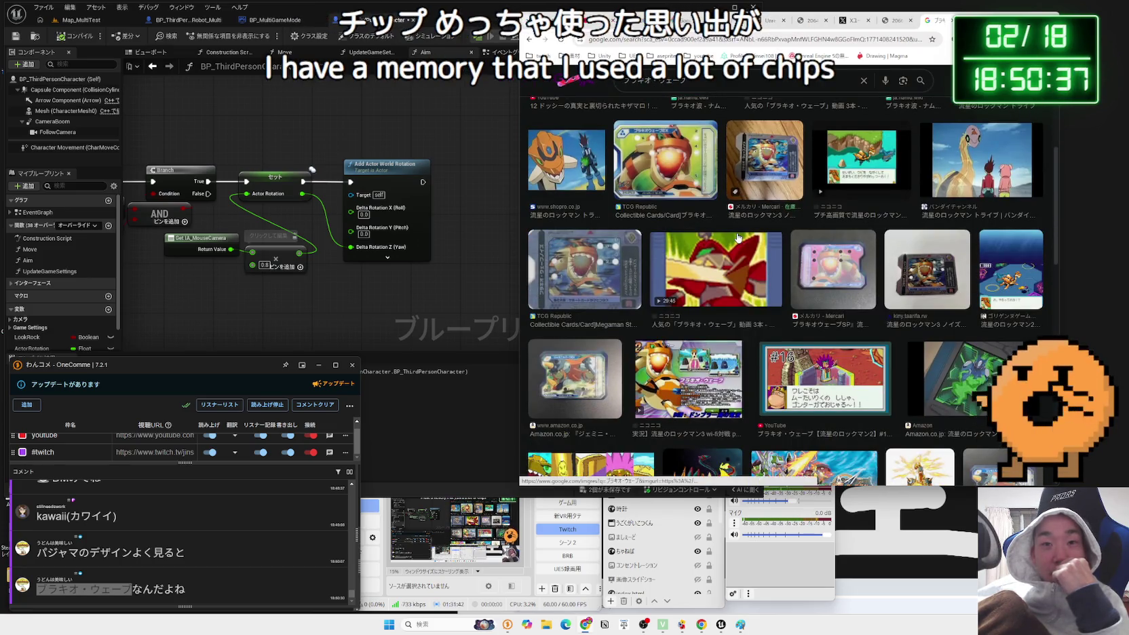
{"action": "scroll", "coordinate": [739, 237], "scroll_direction": "down", "scroll_amount": 2}
Preview two of the image results and keep browsing down the thumbnails
{"action": "left_click", "coordinate": [738, 237]}
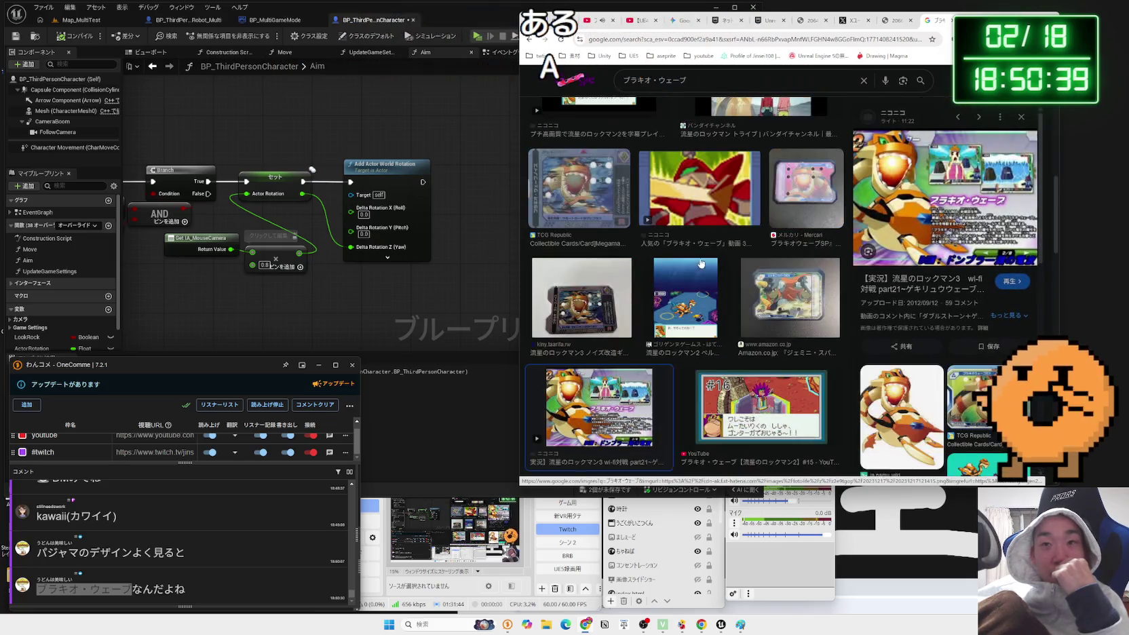
{"action": "left_click", "coordinate": [1023, 120]}
{"action": "scroll", "coordinate": [809, 251], "scroll_direction": "down", "scroll_amount": 5}
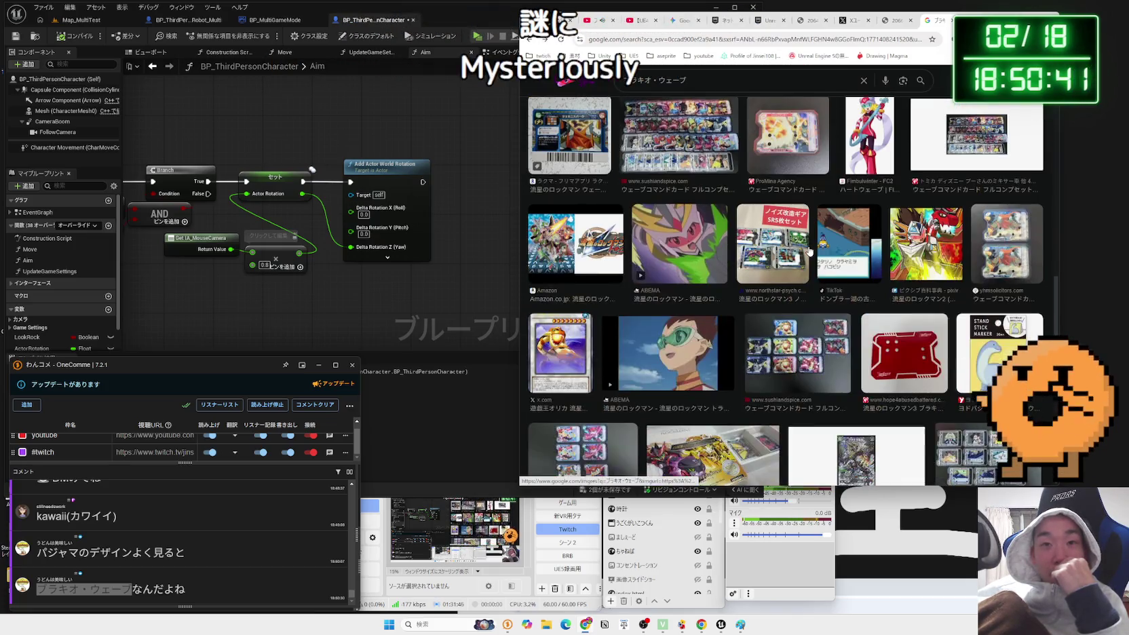
{"action": "scroll", "coordinate": [809, 251], "scroll_direction": "down", "scroll_amount": 5}
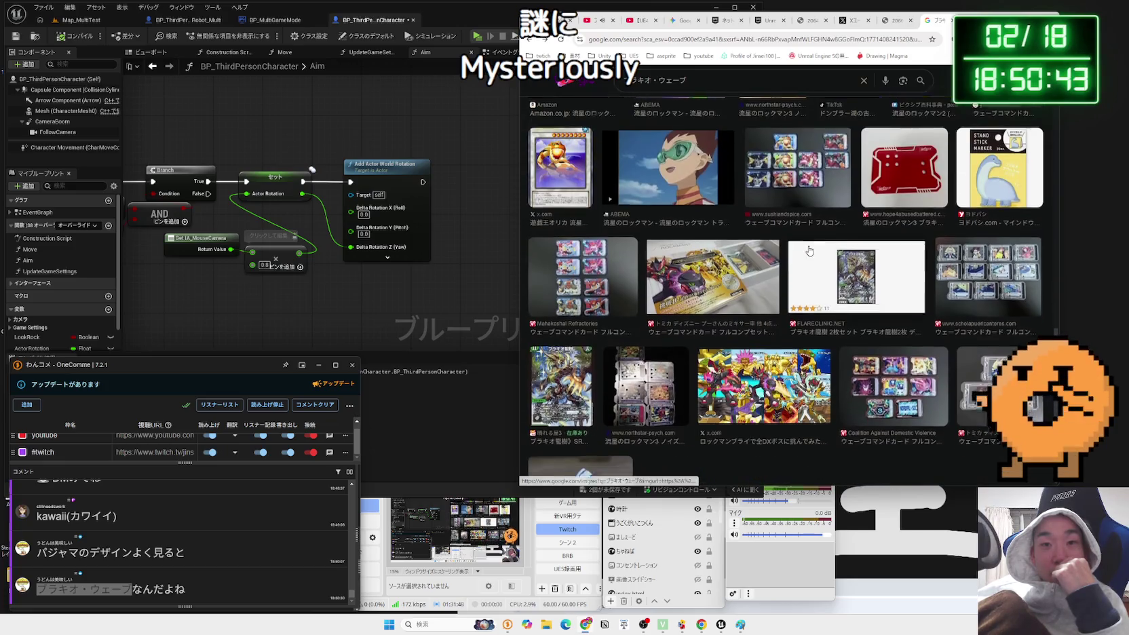
{"action": "scroll", "coordinate": [808, 251], "scroll_direction": "down", "scroll_amount": 5}
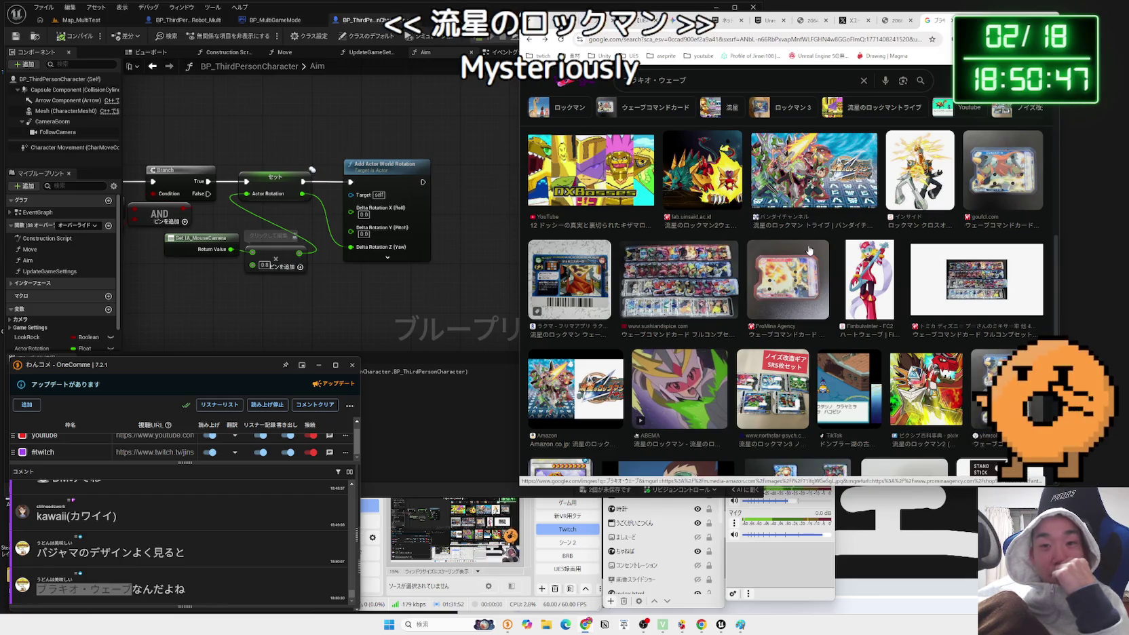
{"action": "scroll", "coordinate": [808, 252], "scroll_direction": "up", "scroll_amount": 4}
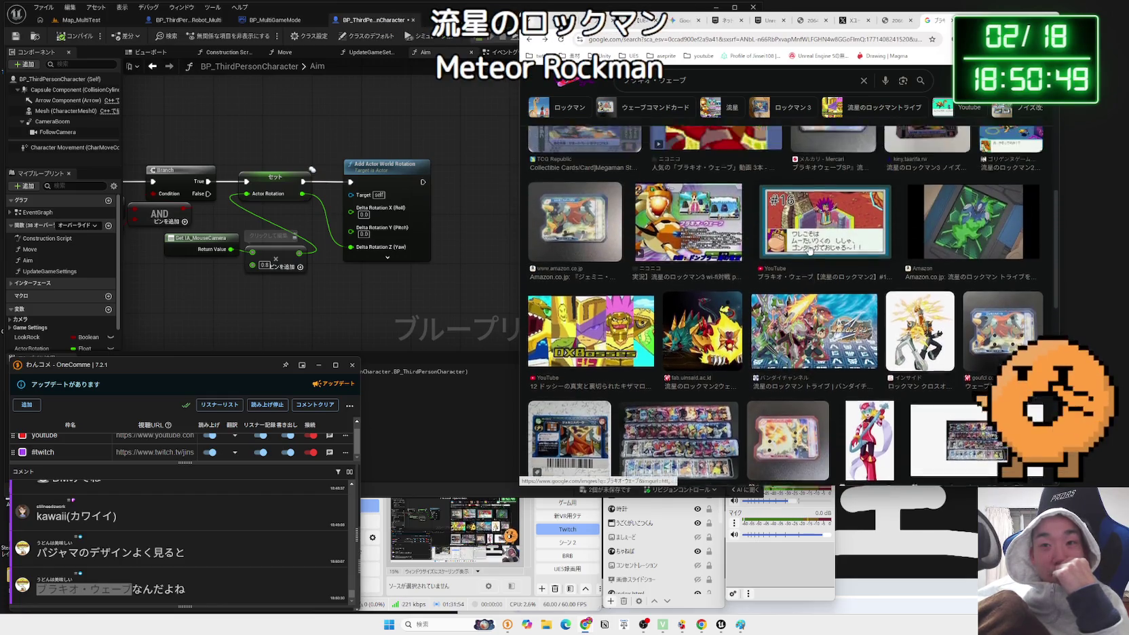
{"action": "left_click", "coordinate": [899, 21]}
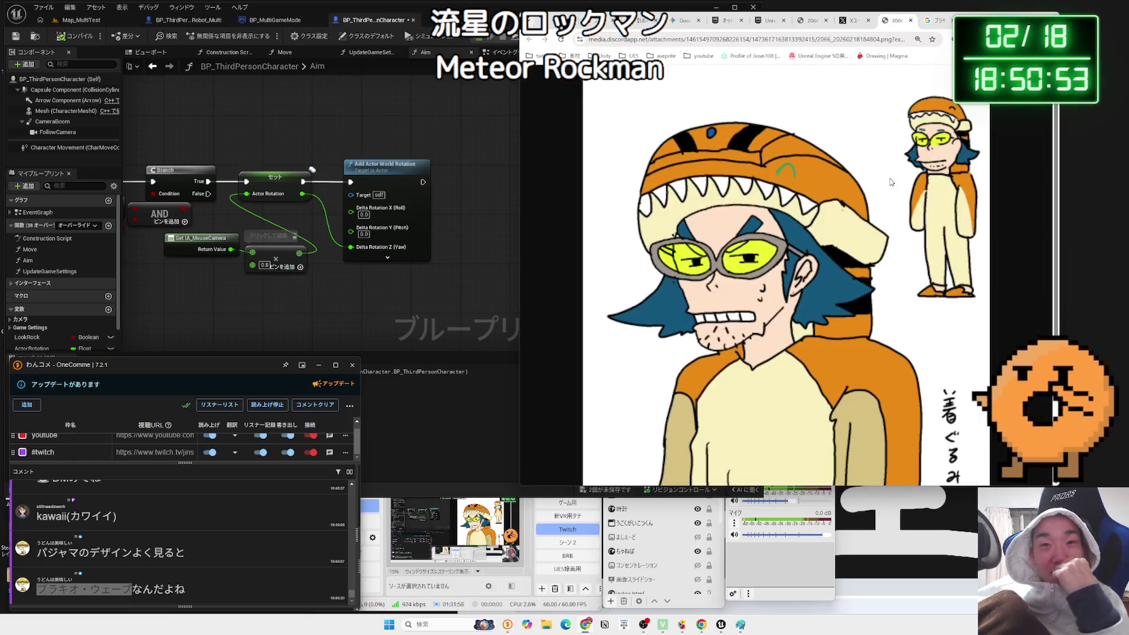
Examine the orange costume drawing closely, briefly rechecking the image results
{"action": "scroll", "coordinate": [891, 182], "scroll_direction": "down", "scroll_amount": 3}
{"action": "scroll", "coordinate": [891, 182], "scroll_direction": "up", "scroll_amount": 3}
{"action": "scroll", "coordinate": [965, 183], "scroll_direction": "down", "scroll_amount": 3}
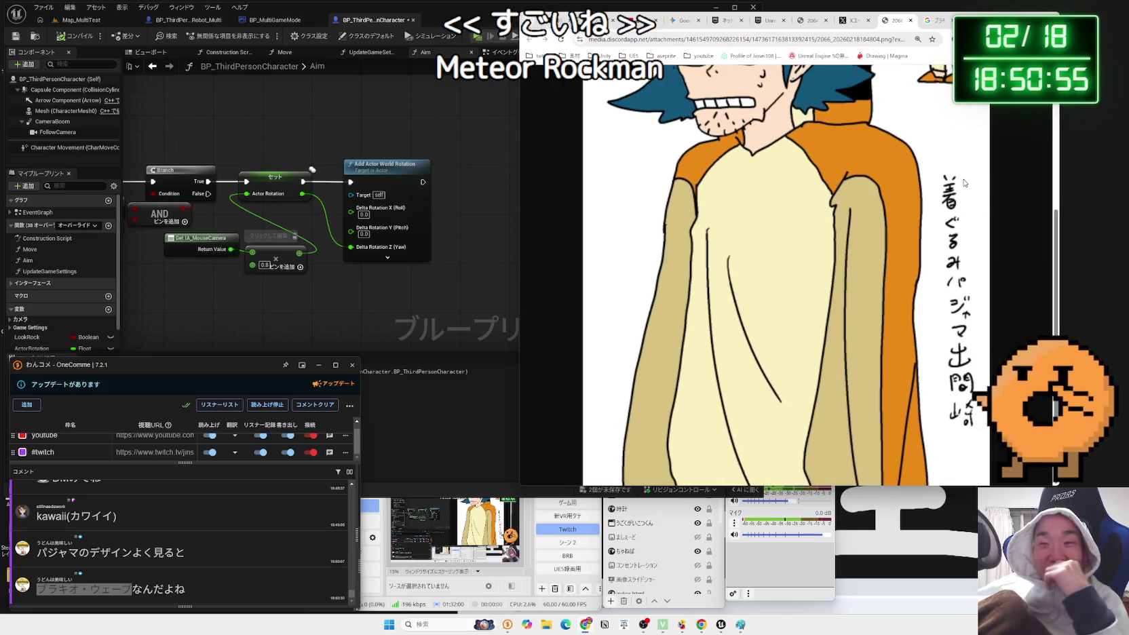
{"action": "left_click", "coordinate": [938, 21]}
{"action": "scroll", "coordinate": [882, 203], "scroll_direction": "down", "scroll_amount": 5}
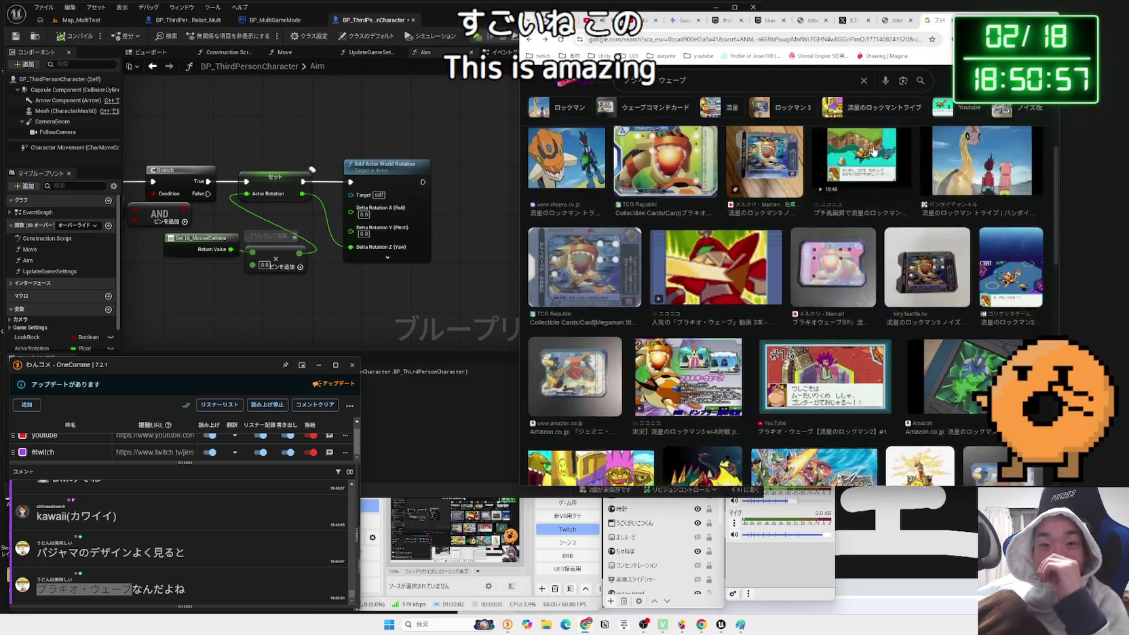
{"action": "left_click", "coordinate": [897, 20]}
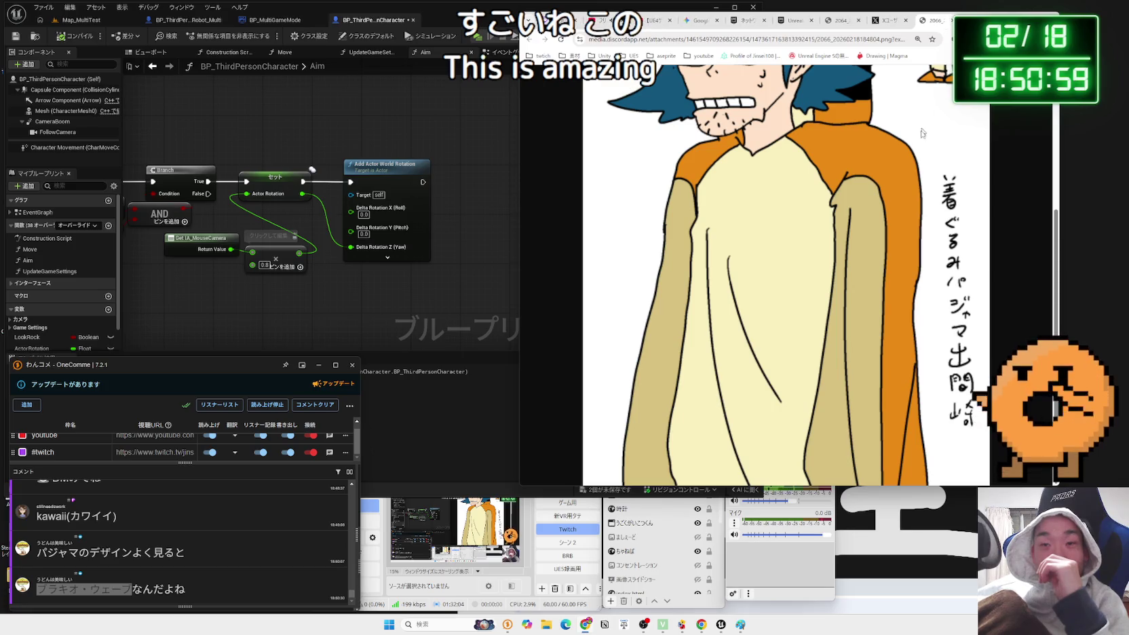
{"action": "scroll", "coordinate": [922, 133], "scroll_direction": "up", "scroll_amount": 3}
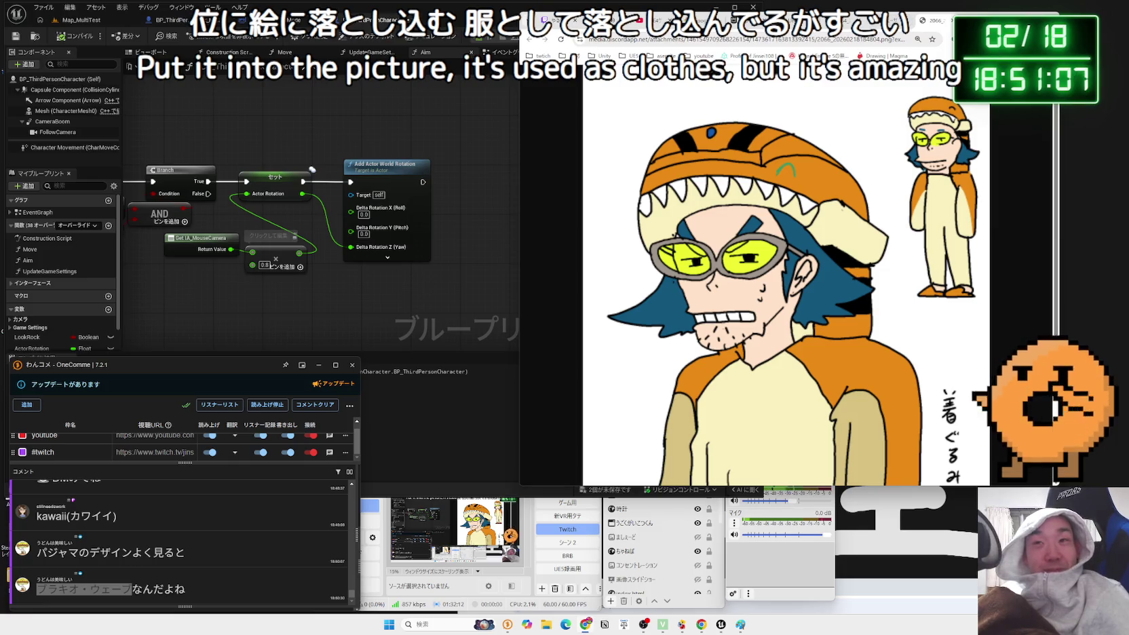
Shift the browser right, narrow the Unreal editor, and bring up the grey-hoodie drawing
{"action": "left_click_drag", "start_coordinate": [679, 6], "coordinate": [715, 4]}
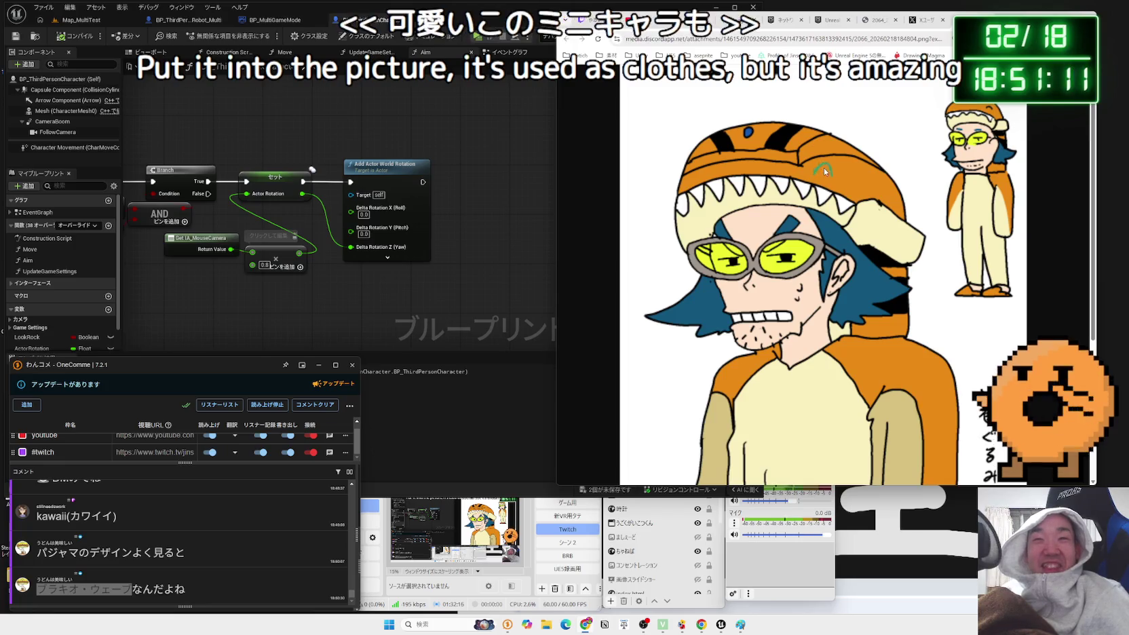
{"action": "left_click", "coordinate": [439, 8]}
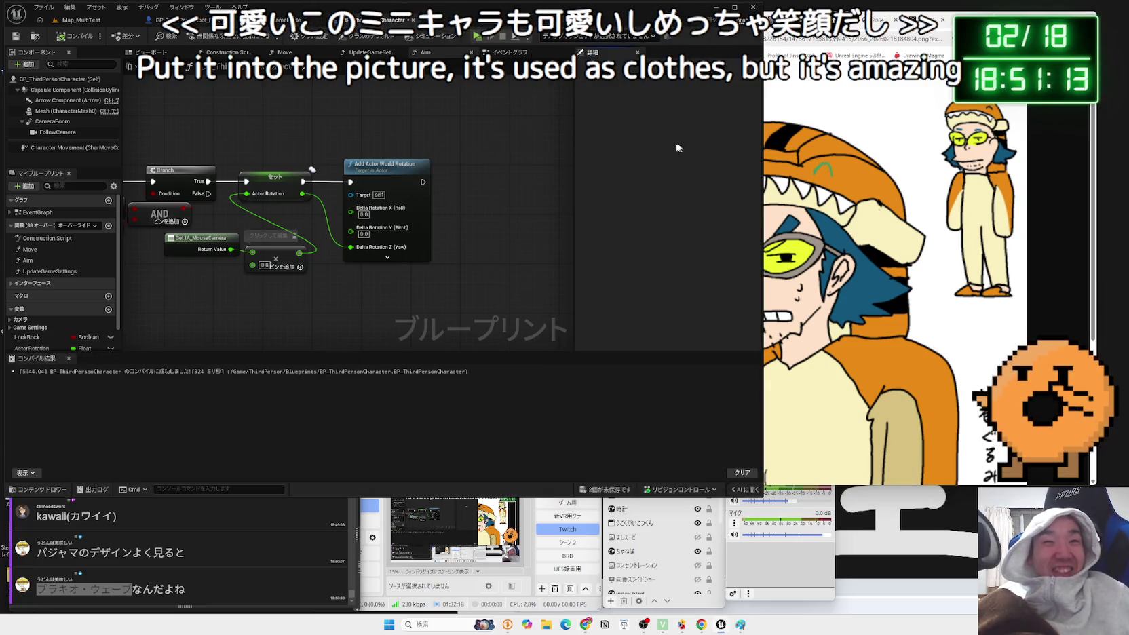
{"action": "mouse_move", "coordinate": [764, 139]}
{"action": "left_mouse_down"}
{"action": "mouse_move", "coordinate": [693, 138]}
{"action": "mouse_move", "coordinate": [704, 138]}
{"action": "left_mouse_up"}
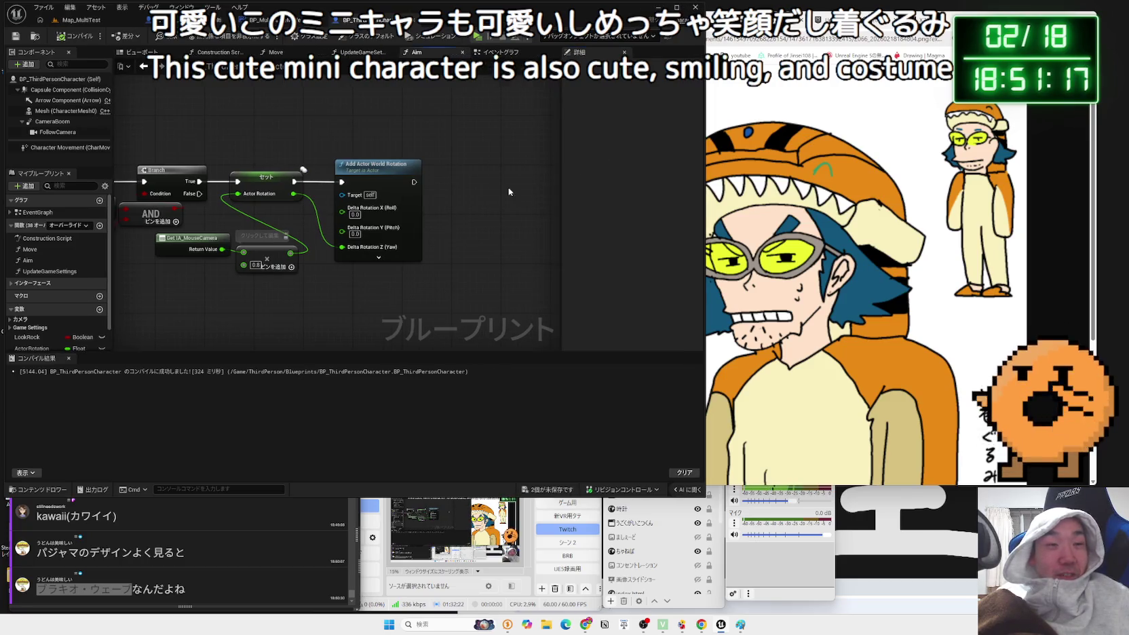
{"action": "key", "text": "alt+Tab"}
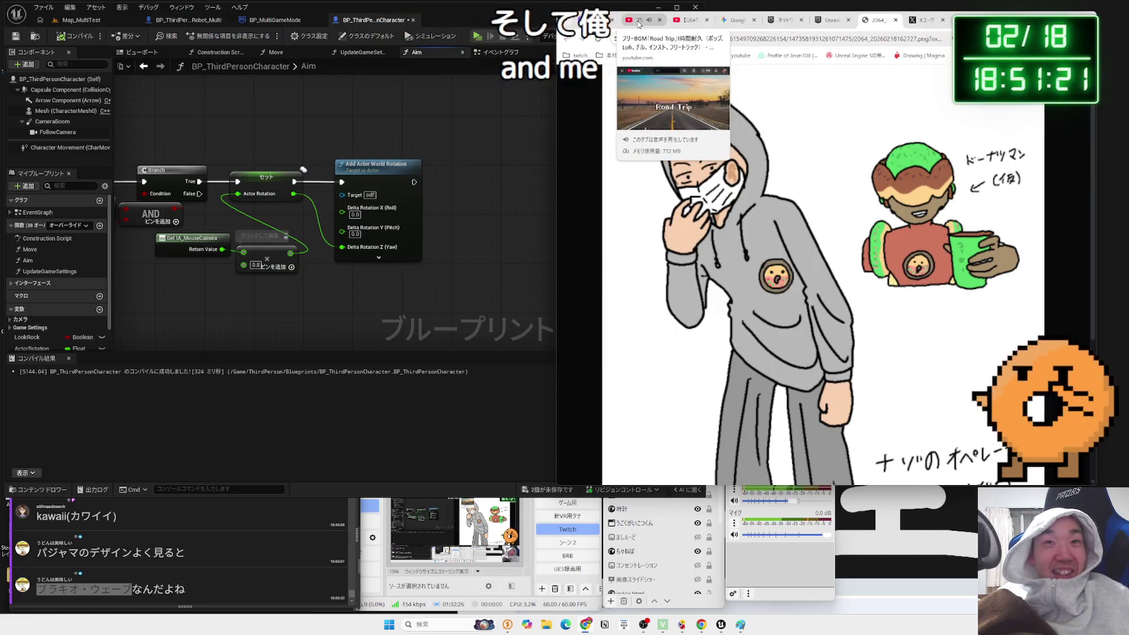
Read section 3 of Gemini's answer on Text Render debug text above heads, highlighting the 利点 bullet
{"action": "left_click", "coordinate": [737, 22]}
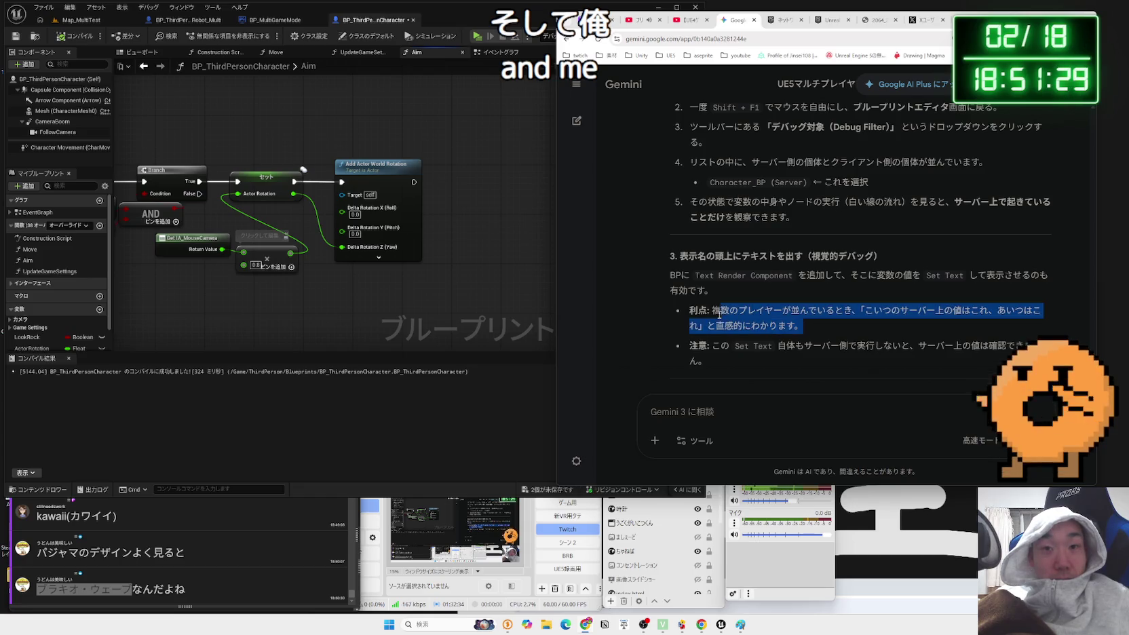
{"action": "left_click_drag", "start_coordinate": [809, 323], "coordinate": [725, 314]}
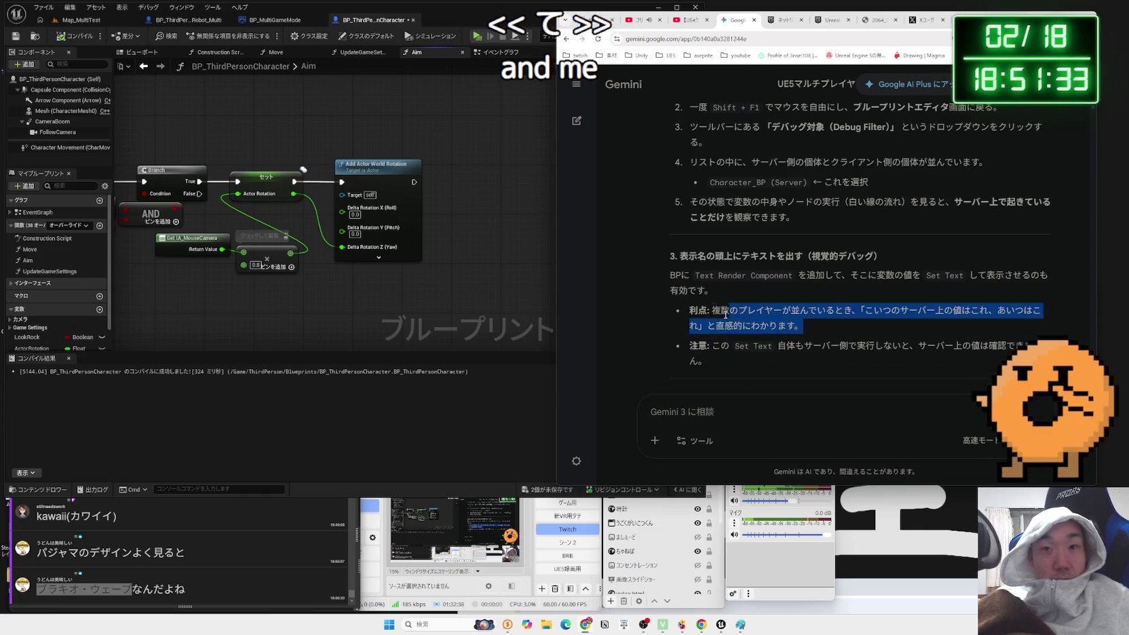
{"action": "left_click", "coordinate": [722, 314]}
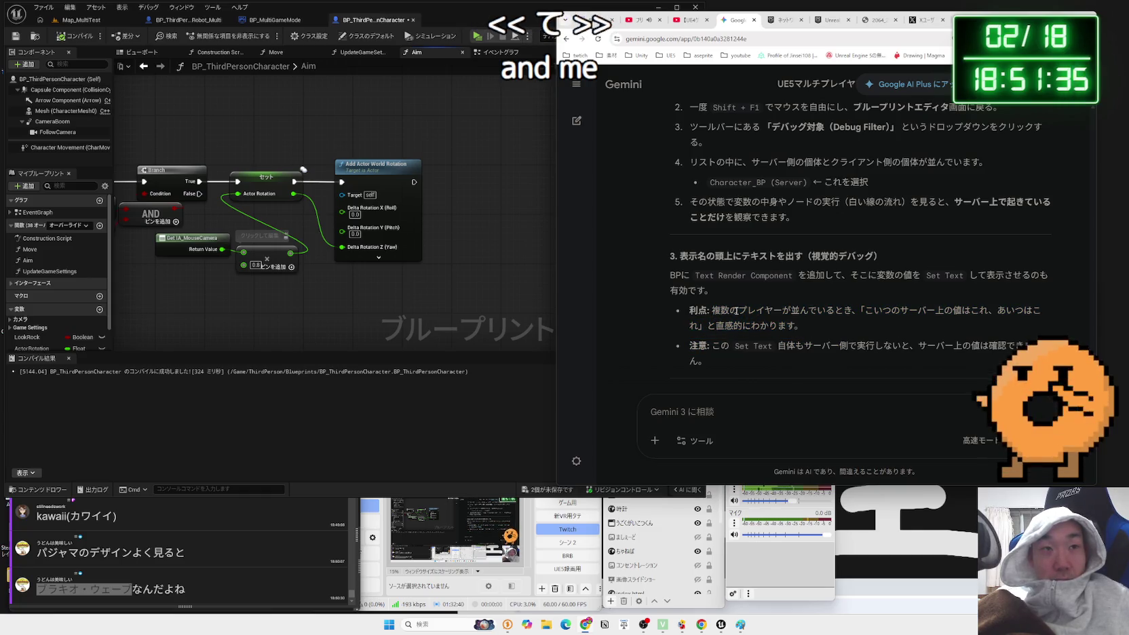
{"action": "left_click", "coordinate": [382, 185]}
Check ActorRotation's replication, nudge the Set and Add Actor World Rotation nodes right, then reopen Map_MultiTest
{"action": "left_click", "coordinate": [266, 177]}
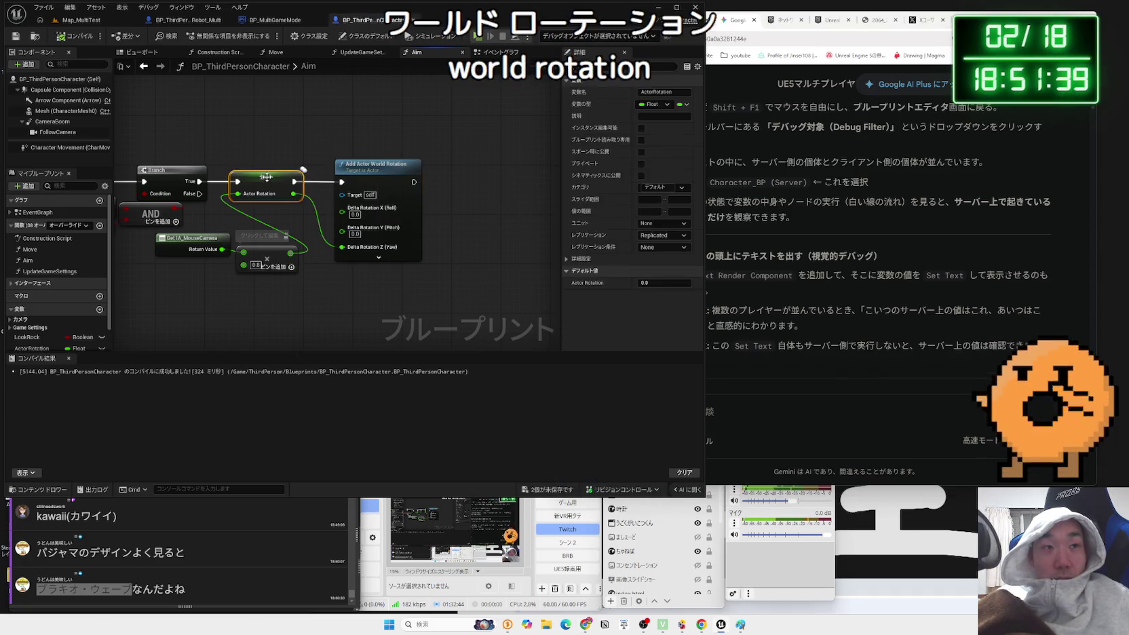
{"action": "left_click_drag", "start_coordinate": [339, 170], "coordinate": [450, 173]}
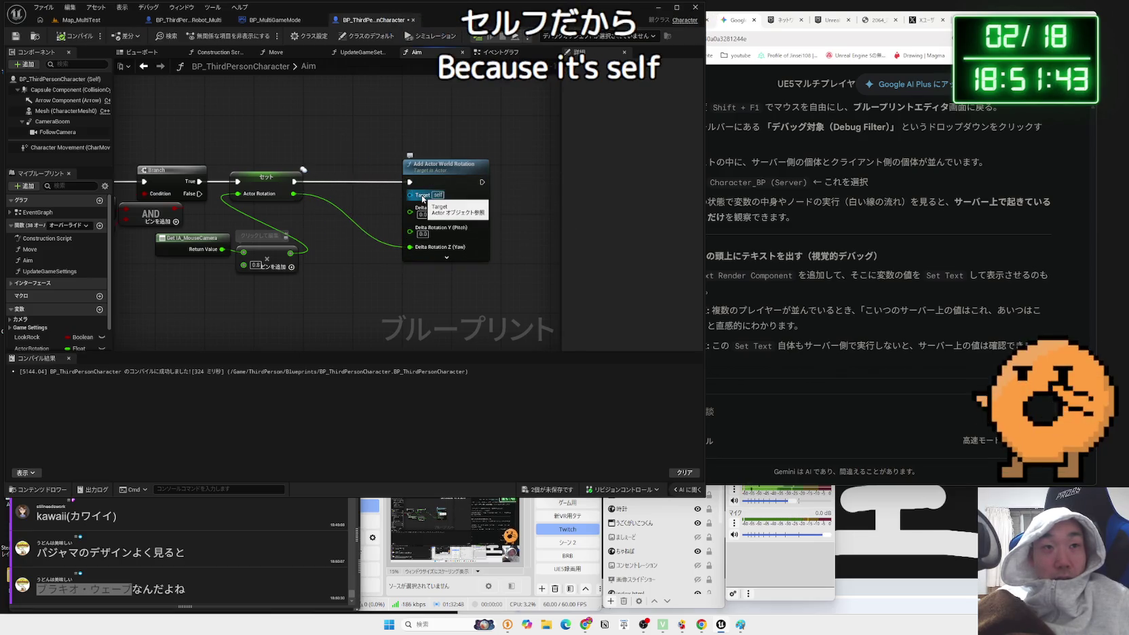
{"action": "left_click_drag", "start_coordinate": [267, 182], "coordinate": [286, 182]}
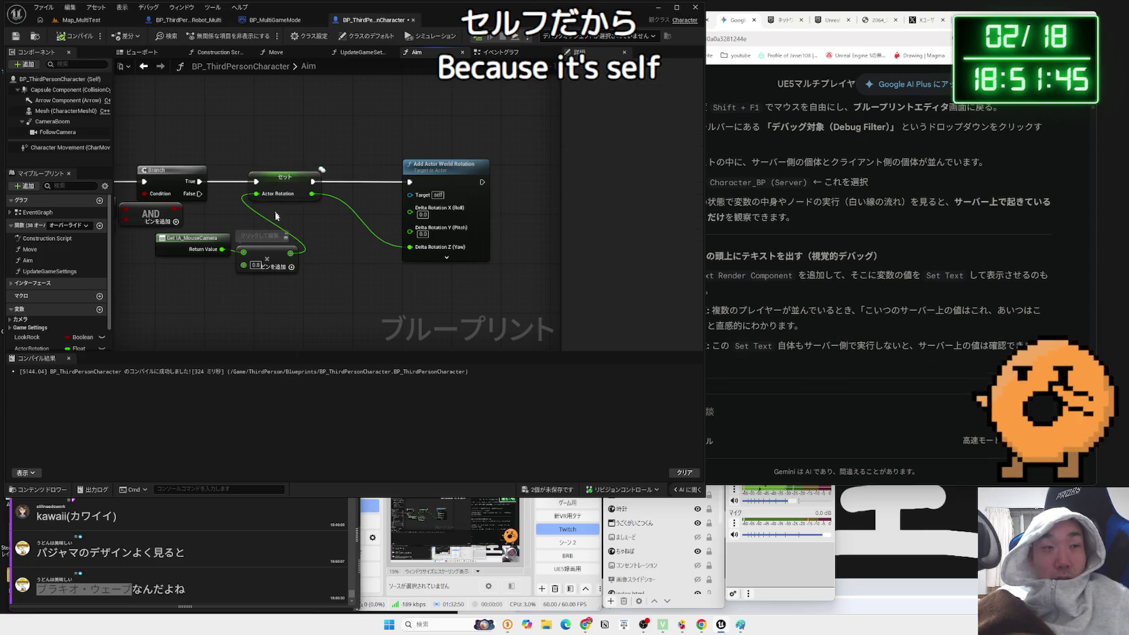
{"action": "left_click", "coordinate": [285, 179]}
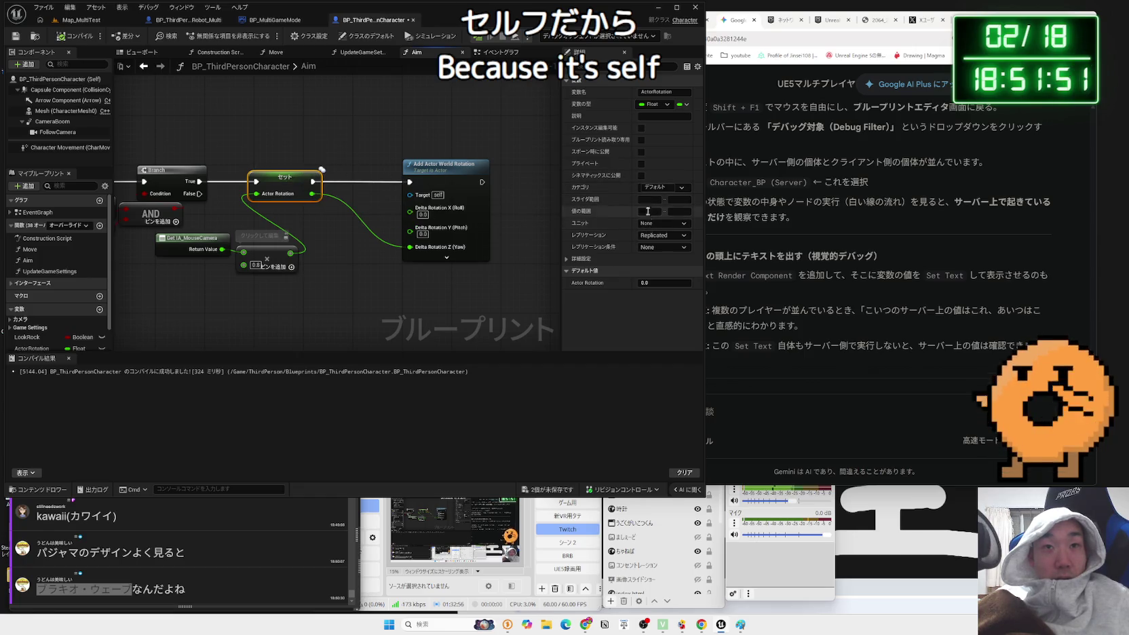
{"action": "left_click", "coordinate": [414, 127]}
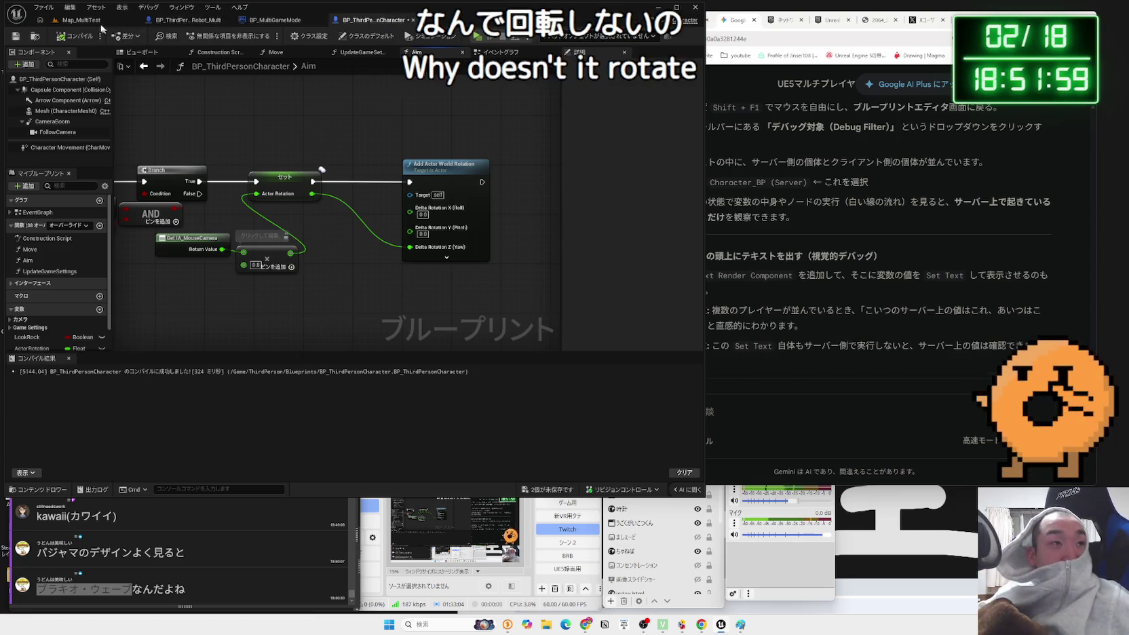
{"action": "left_click", "coordinate": [80, 20]}
{"action": "left_click", "coordinate": [626, 152]}
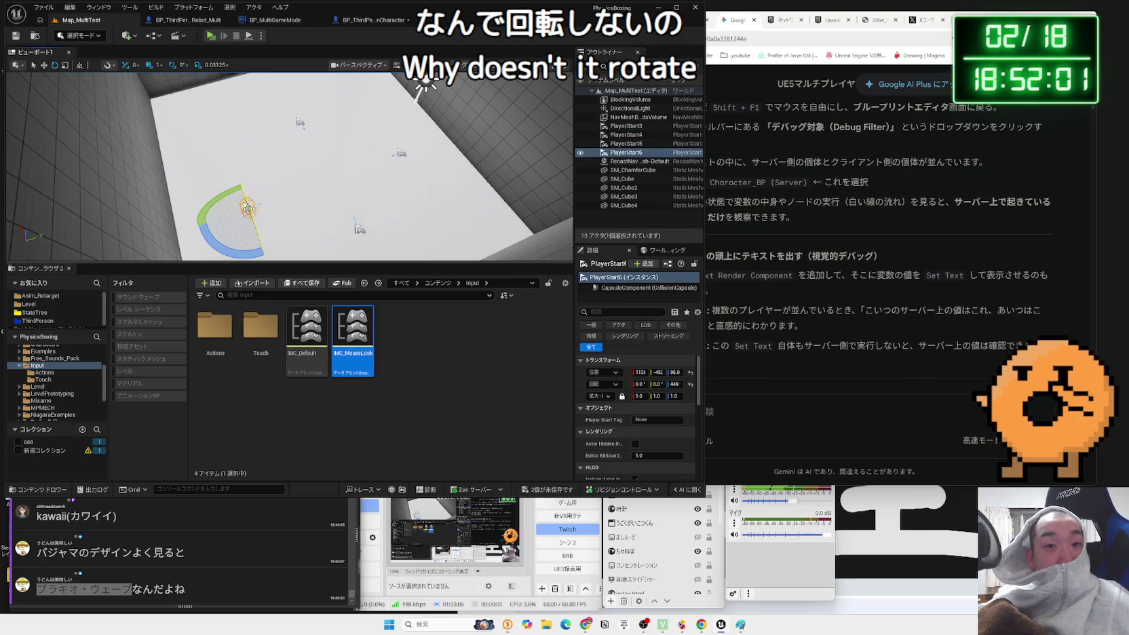
Return to the Aim graph and try moving the Add Actor World Rotation node, undoing the move
{"action": "scroll", "coordinate": [649, 368], "scroll_direction": "down", "scroll_amount": 3}
{"action": "scroll", "coordinate": [649, 368], "scroll_direction": "down", "scroll_amount": 5}
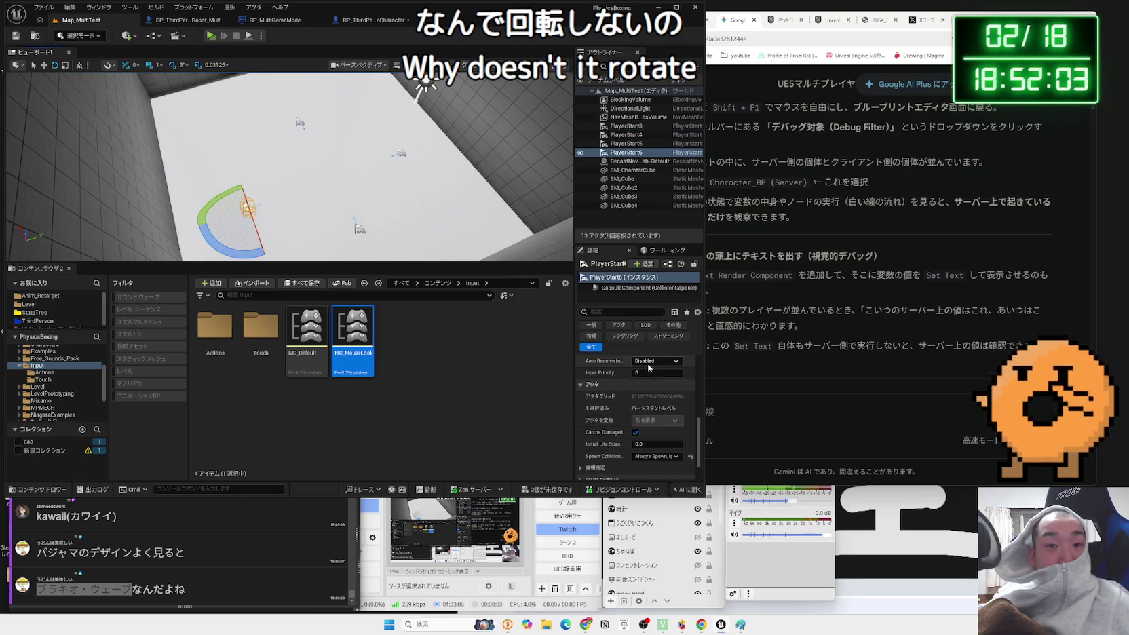
{"action": "scroll", "coordinate": [677, 405], "scroll_direction": "up", "scroll_amount": 8}
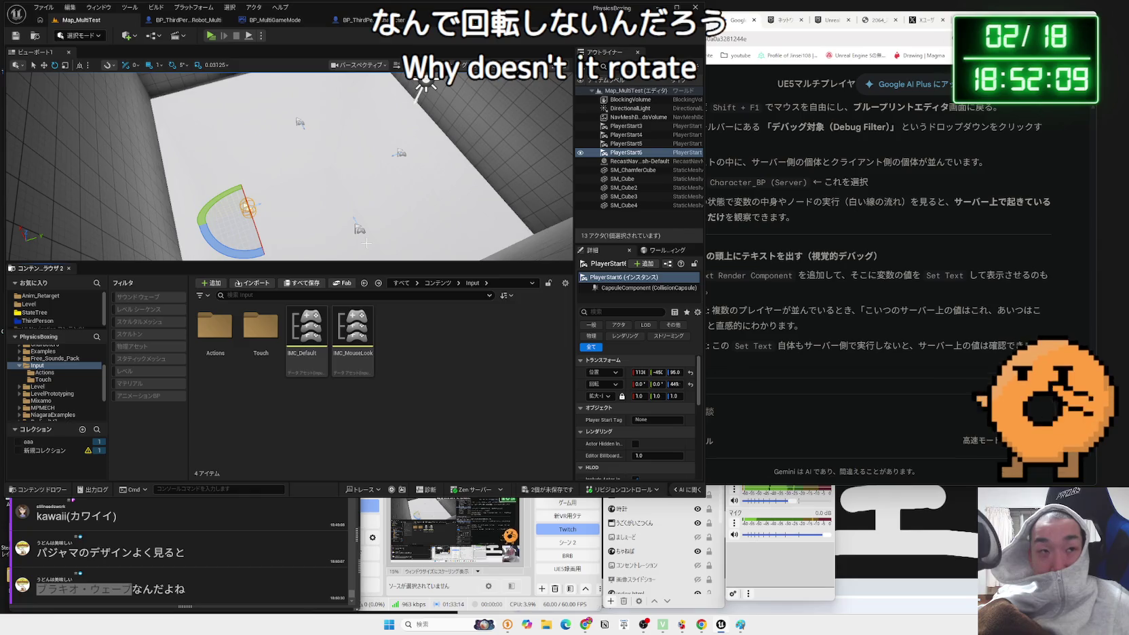
{"action": "left_click", "coordinate": [359, 20]}
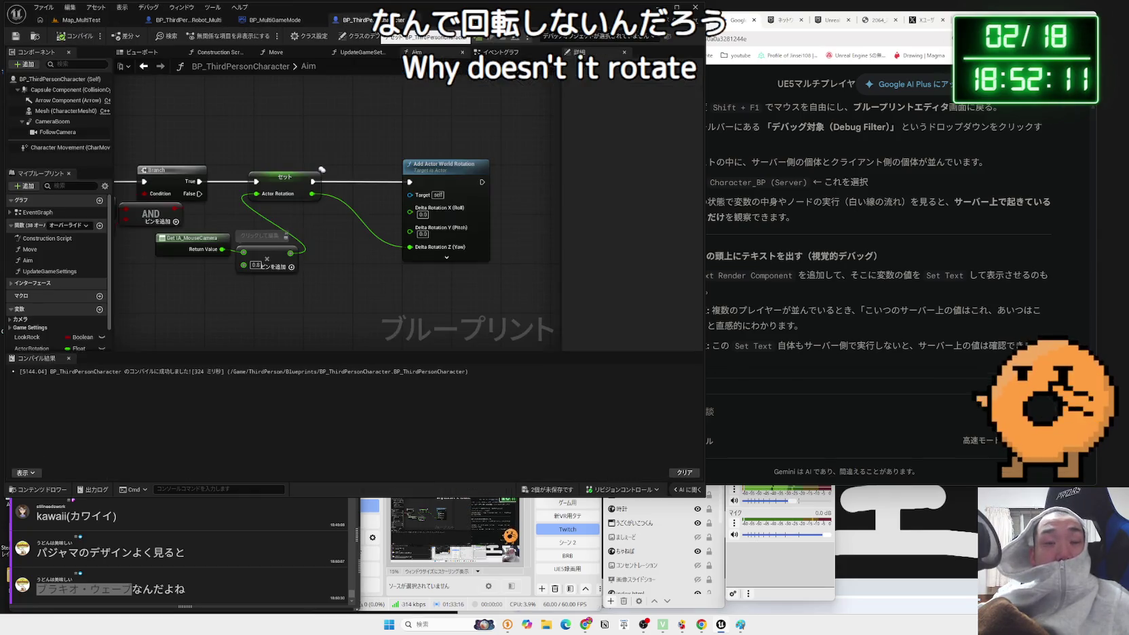
{"action": "left_click_drag", "start_coordinate": [441, 164], "coordinate": [385, 164]}
{"action": "left_click", "coordinate": [385, 166]}
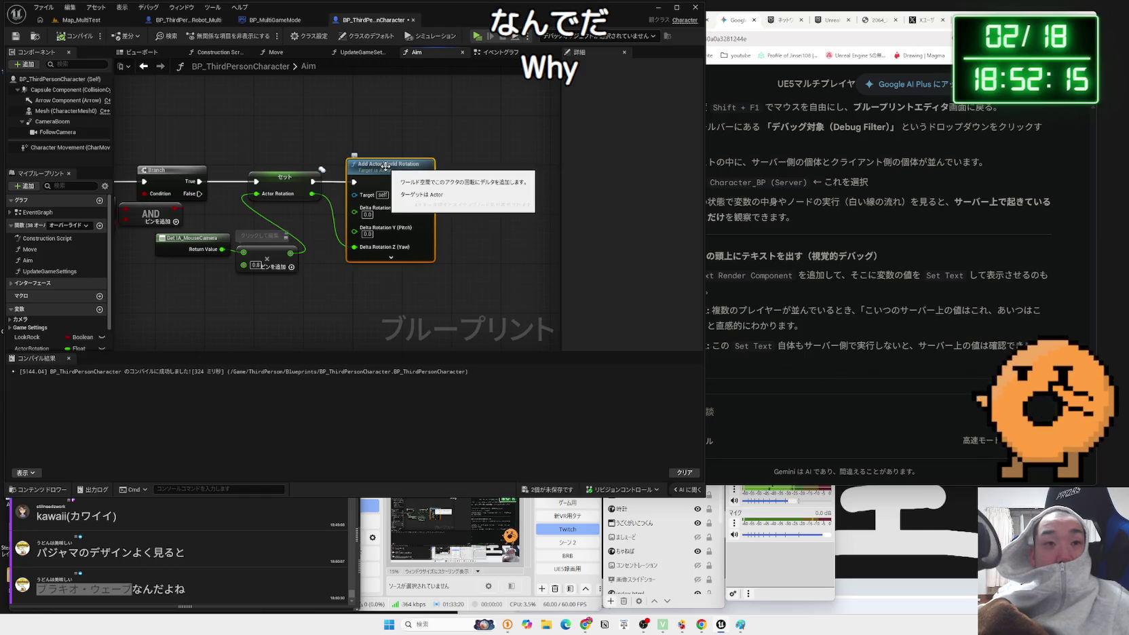
{"action": "left_click", "coordinate": [458, 170]}
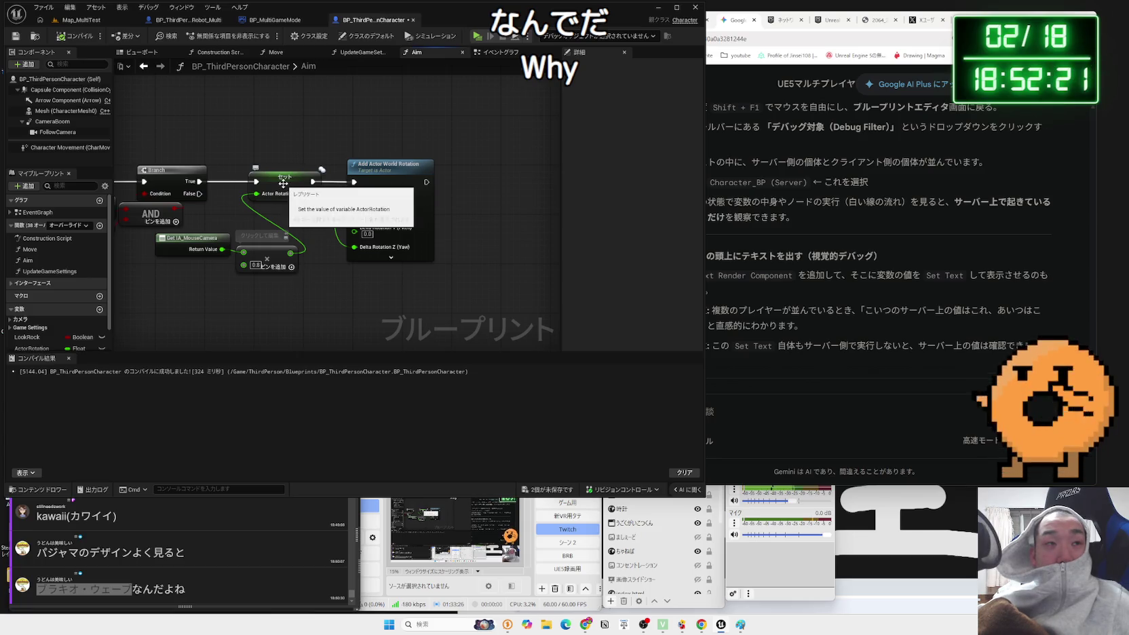
{"action": "key", "text": "ctrl+z"}
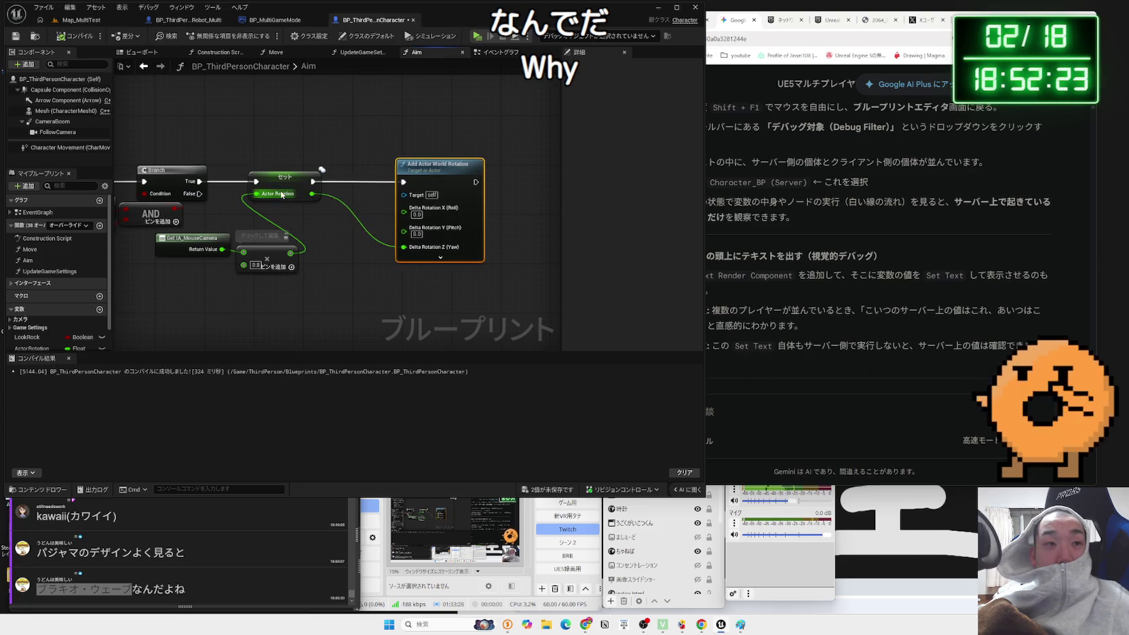
Confirm the ActorRotation variable stays Replicated in its Details settings
{"action": "left_click", "coordinate": [299, 182]}
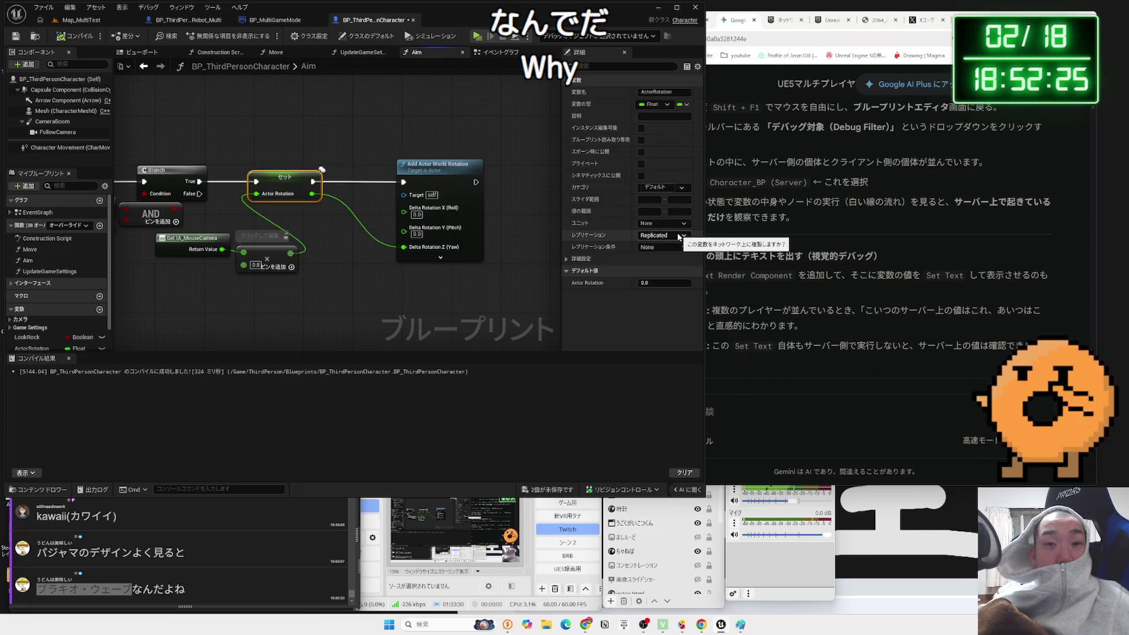
{"action": "left_click", "coordinate": [678, 237]}
{"action": "left_click", "coordinate": [678, 237]}
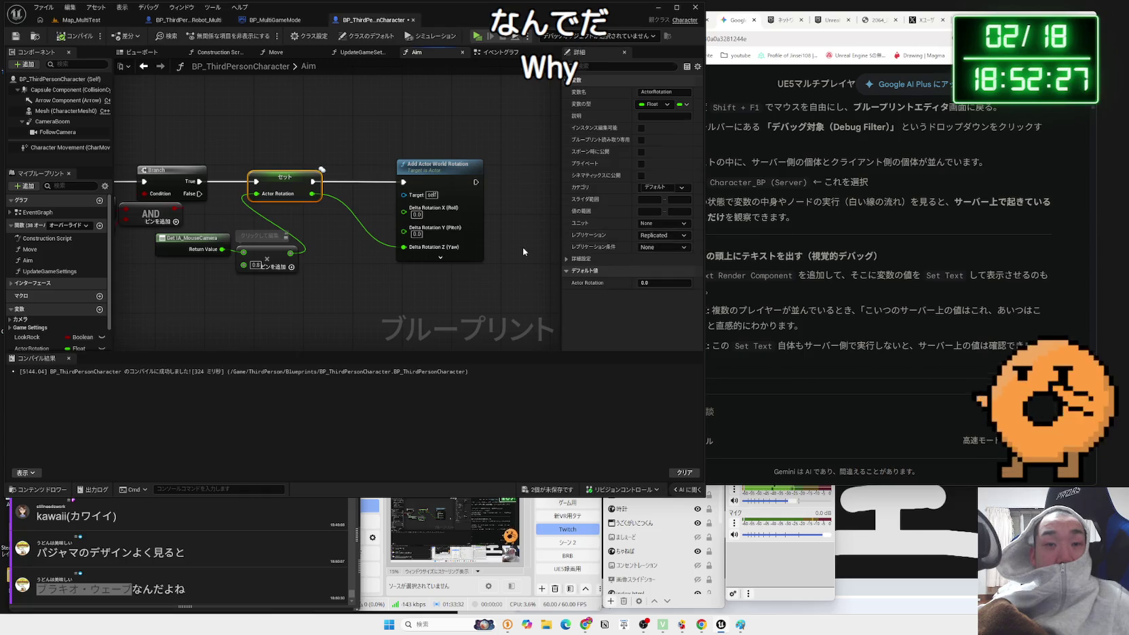
{"action": "left_click", "coordinate": [816, 270]}
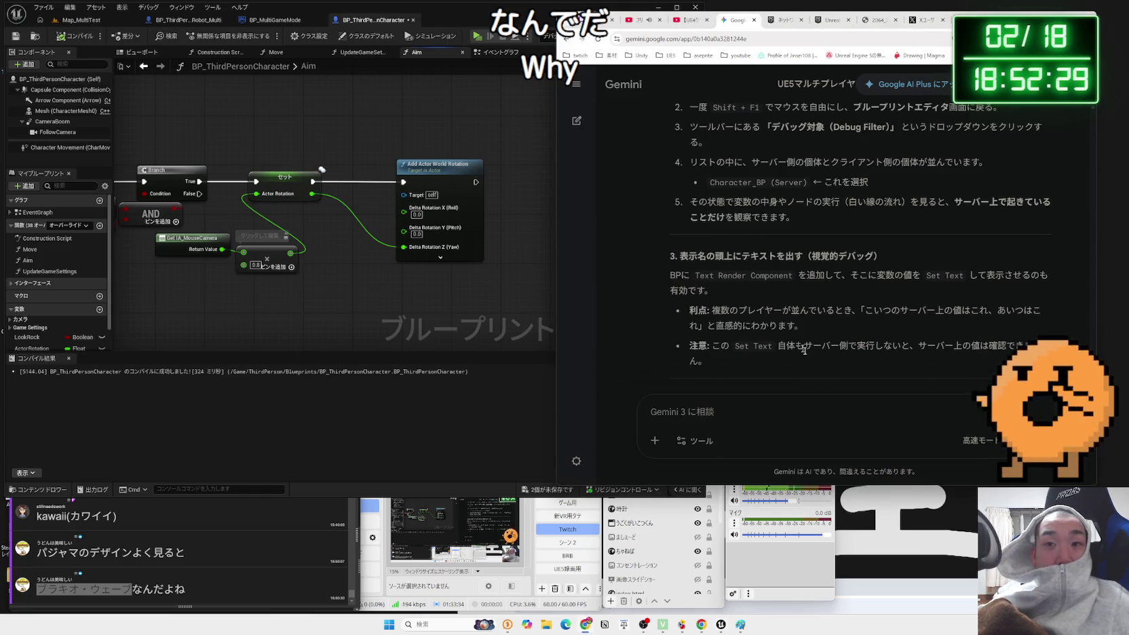
Read Gemini's answer and highlight the server-side check, actor name and Get Display Name steps
{"action": "scroll", "coordinate": [803, 321], "scroll_direction": "up", "scroll_amount": 5}
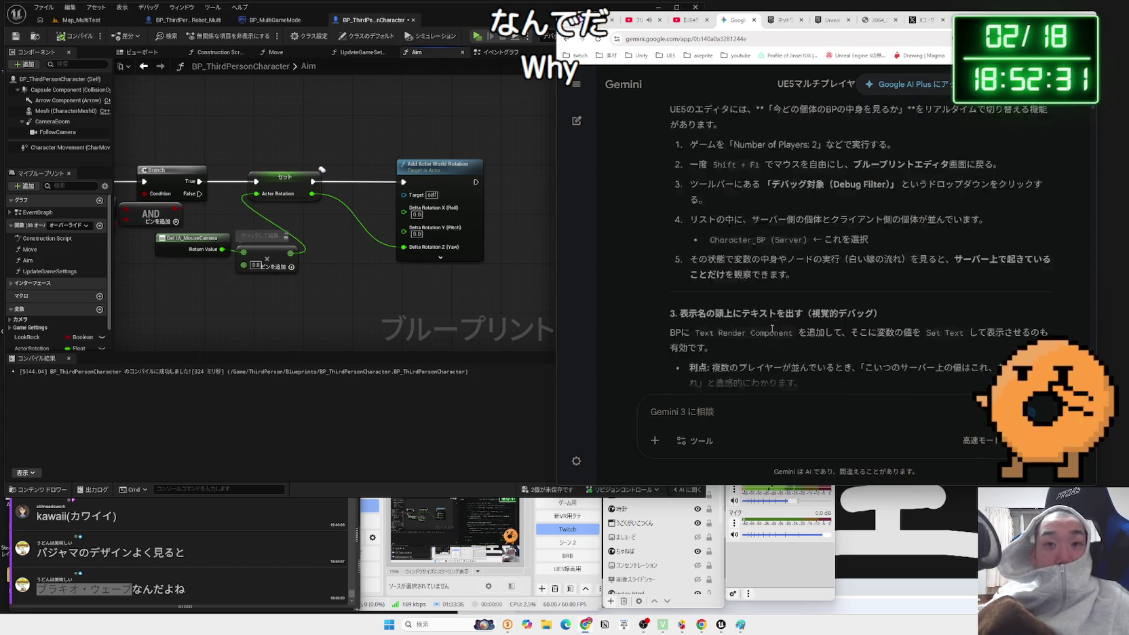
{"action": "scroll", "coordinate": [802, 322], "scroll_direction": "up", "scroll_amount": 2}
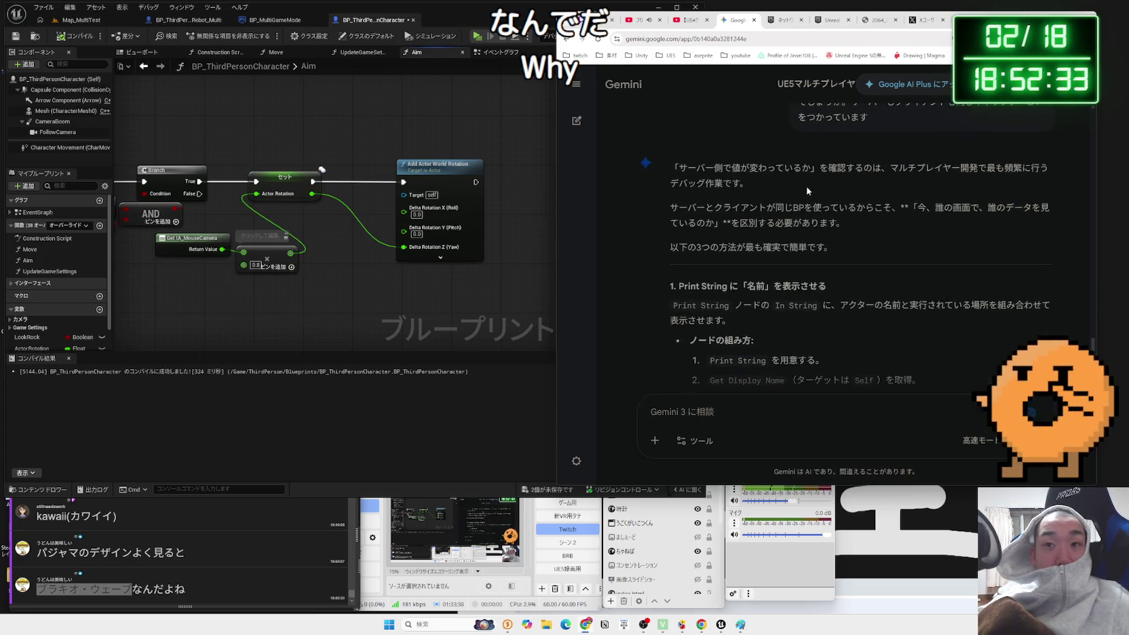
{"action": "left_click_drag", "start_coordinate": [807, 192], "coordinate": [711, 178]}
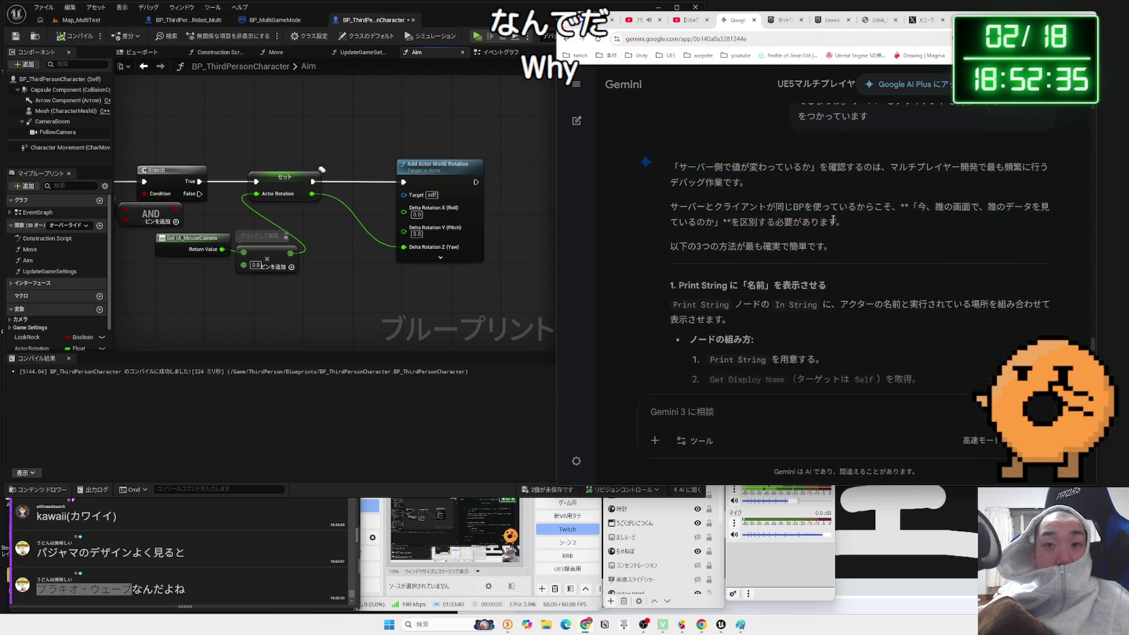
{"action": "scroll", "coordinate": [832, 223], "scroll_direction": "down", "scroll_amount": 2}
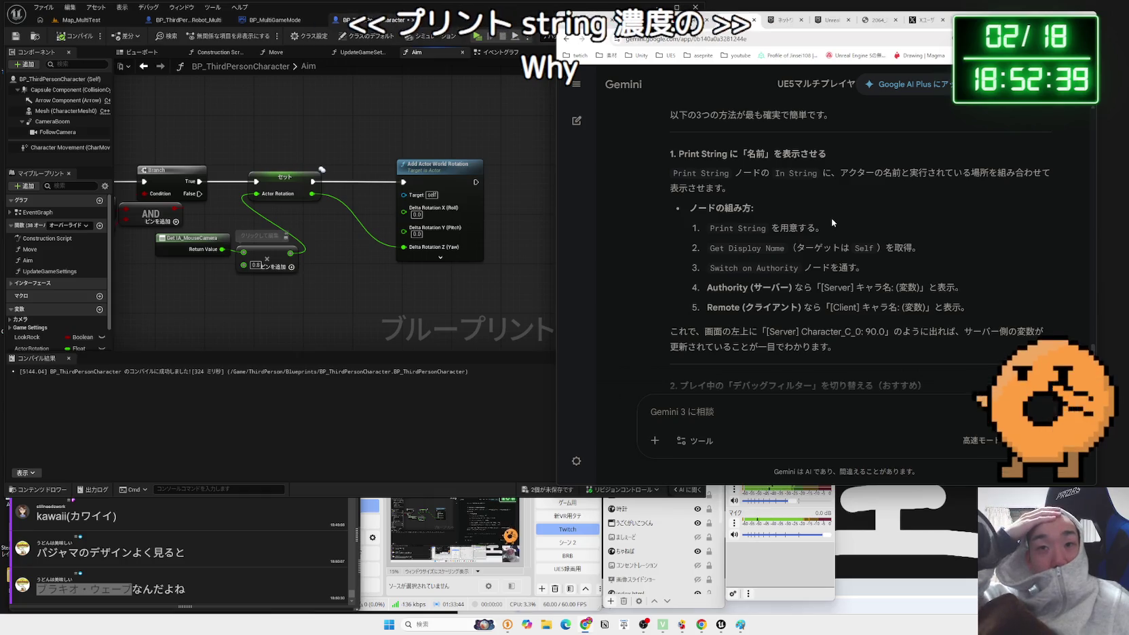
{"action": "mouse_move", "coordinate": [847, 174]}
{"action": "left_mouse_down"}
{"action": "mouse_move", "coordinate": [860, 176]}
{"action": "mouse_move", "coordinate": [727, 188]}
{"action": "left_mouse_up"}
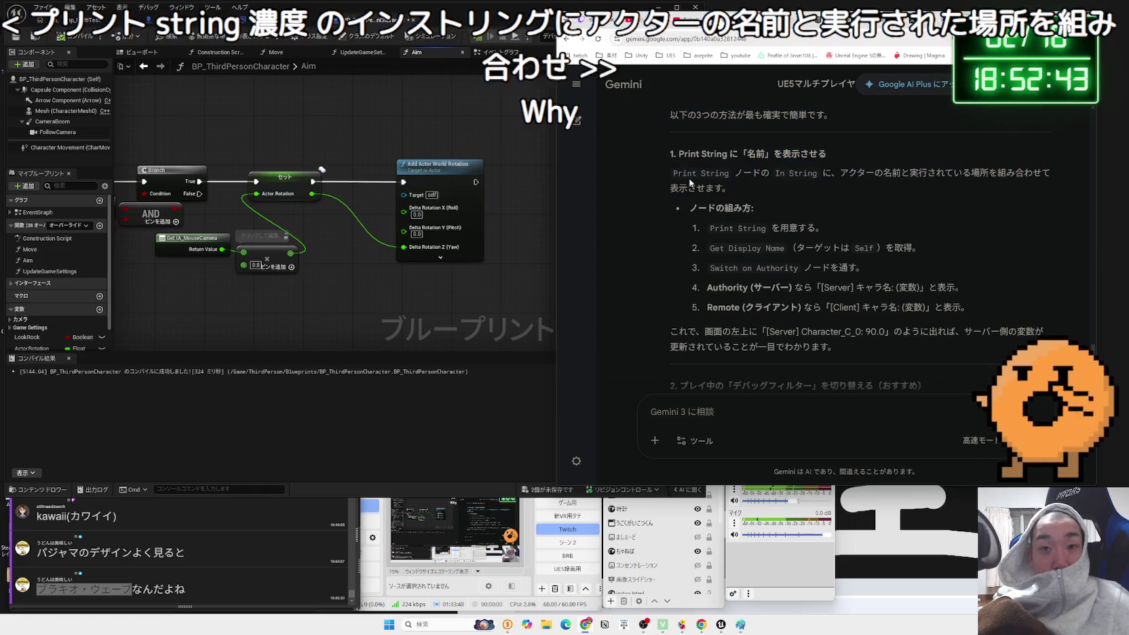
{"action": "scroll", "coordinate": [701, 181], "scroll_direction": "down", "scroll_amount": 2}
{"action": "left_click_drag", "start_coordinate": [933, 163], "coordinate": [766, 155]}
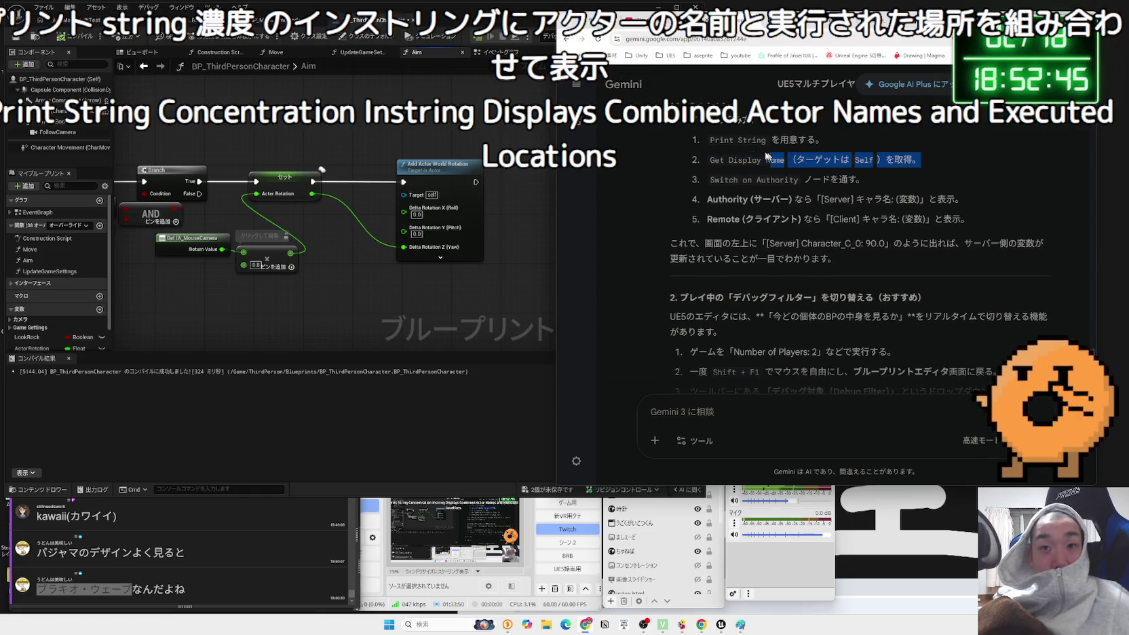
Back in the Aim graph, pull a new connection off the Set node's execution output
{"action": "left_click", "coordinate": [795, 151]}
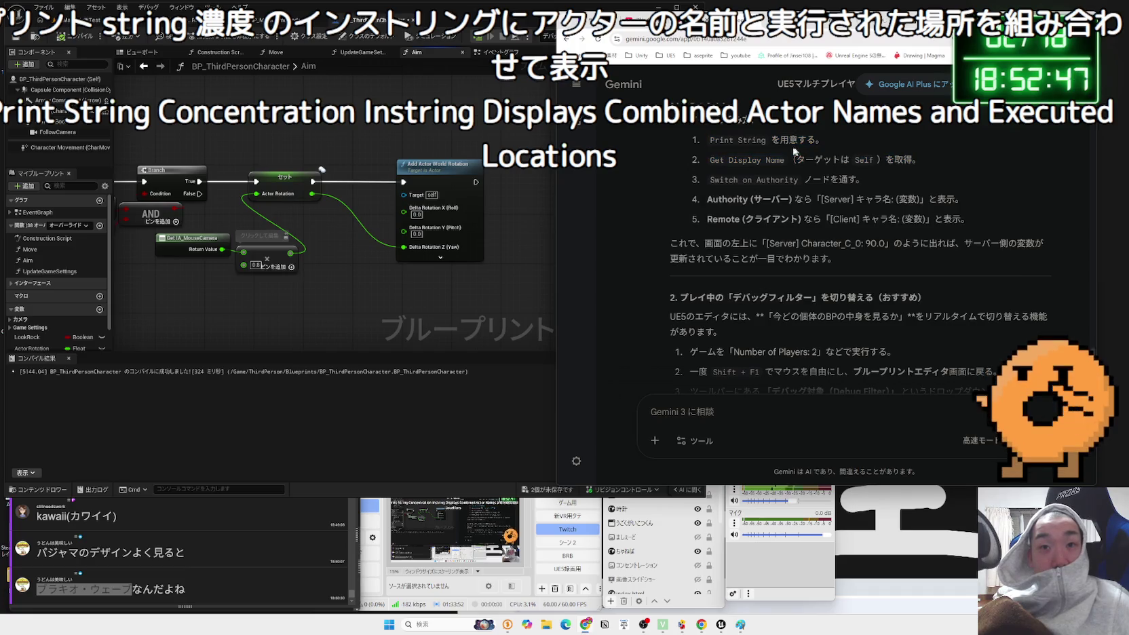
{"action": "left_click_drag", "start_coordinate": [421, 166], "coordinate": [538, 172]}
{"action": "left_click_drag", "start_coordinate": [281, 184], "coordinate": [365, 176]}
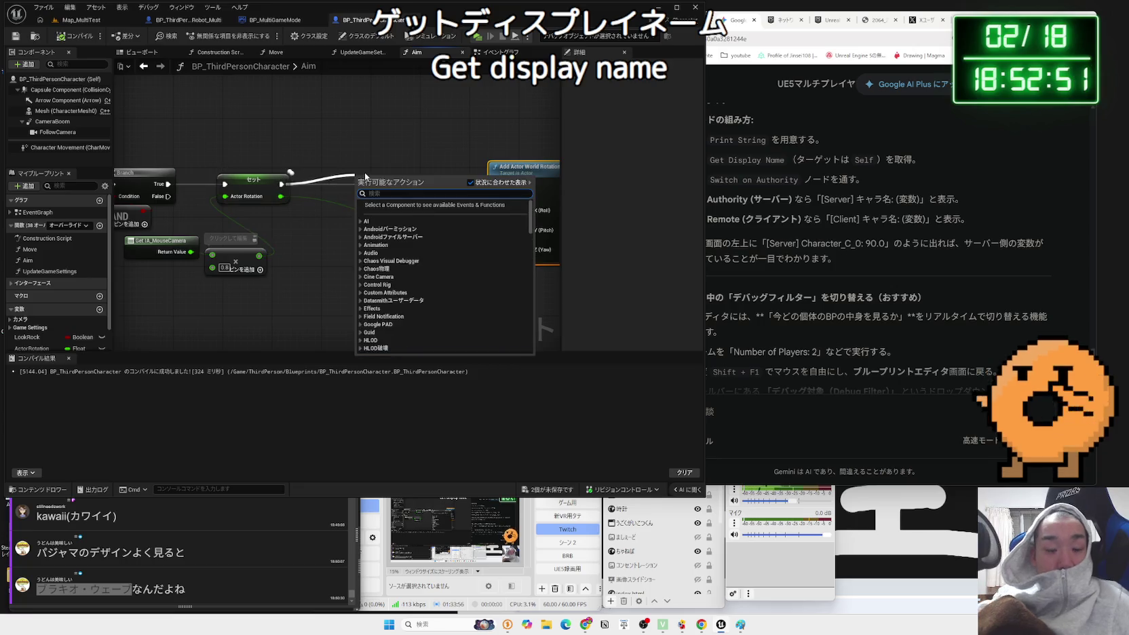
Insert a Print String node right after the Set node in the Aim graph
{"action": "type", "text": "print str"}
{"action": "type", "text": "ir"}
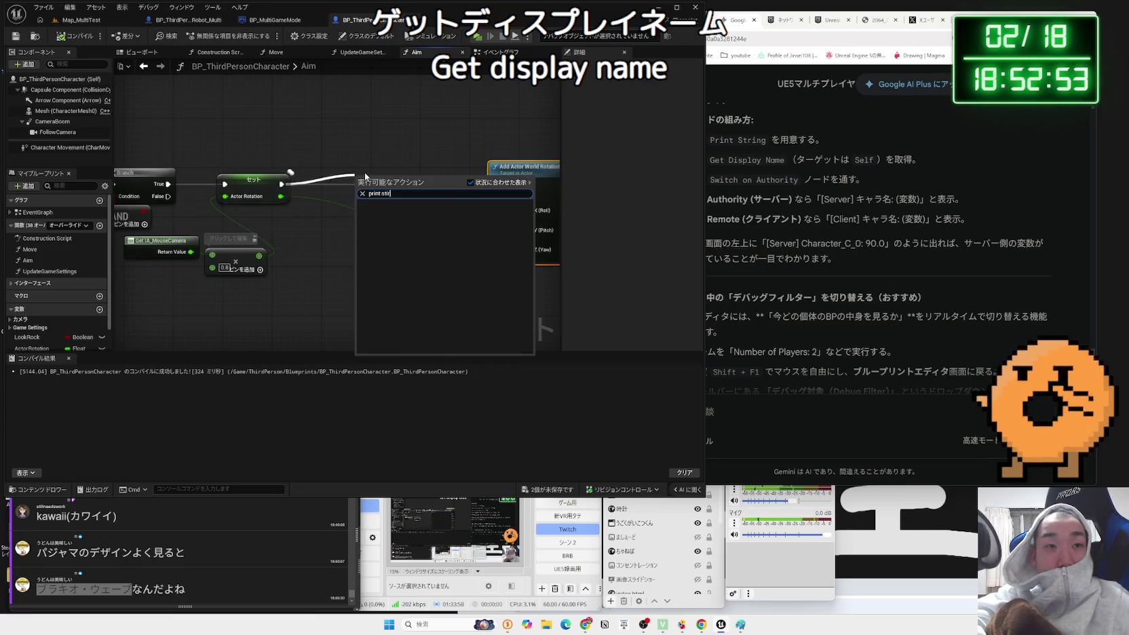
{"action": "key", "text": "Return"}
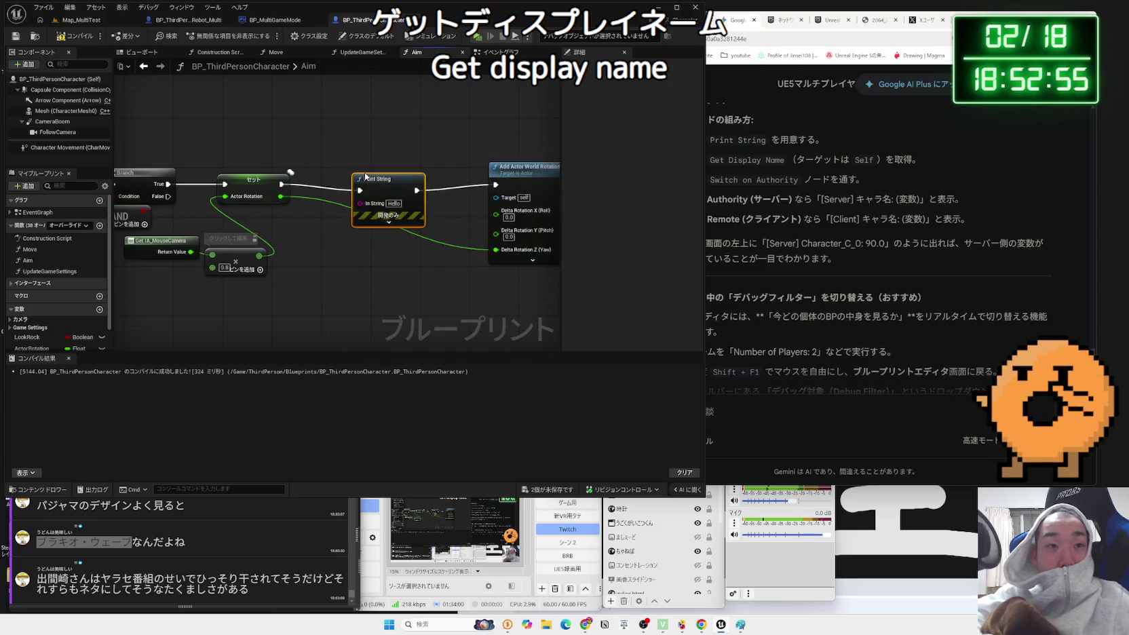
{"action": "left_click_drag", "start_coordinate": [382, 175], "coordinate": [395, 169]}
Feed Self into Get Display Name and wire its result into Print String's In String
{"action": "right_click", "coordinate": [297, 268]}
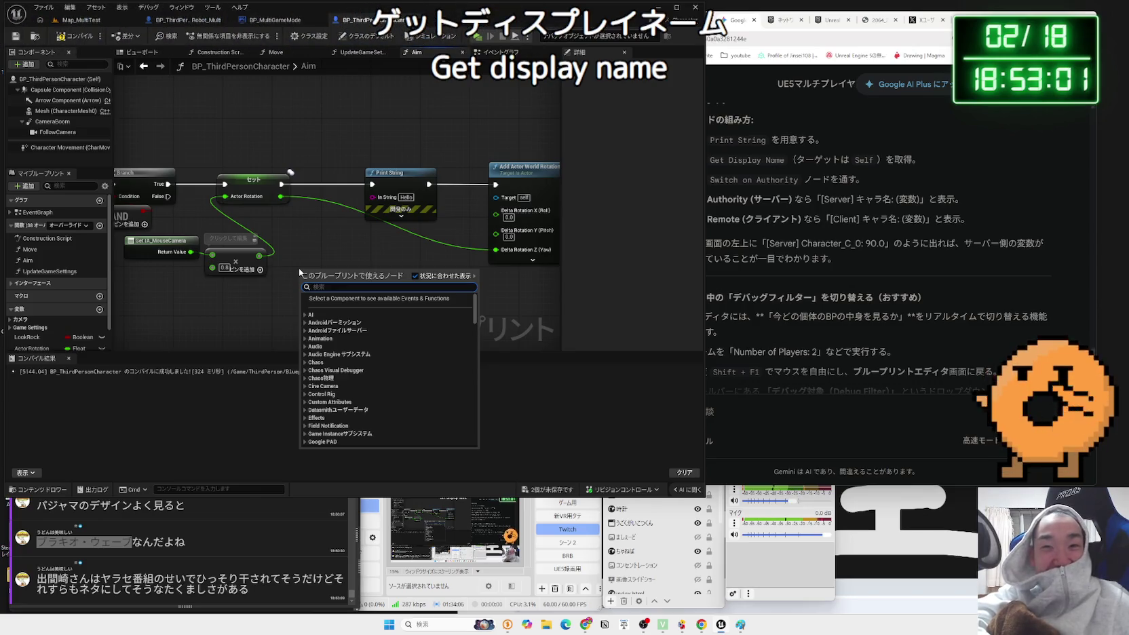
{"action": "type", "text": "get"}
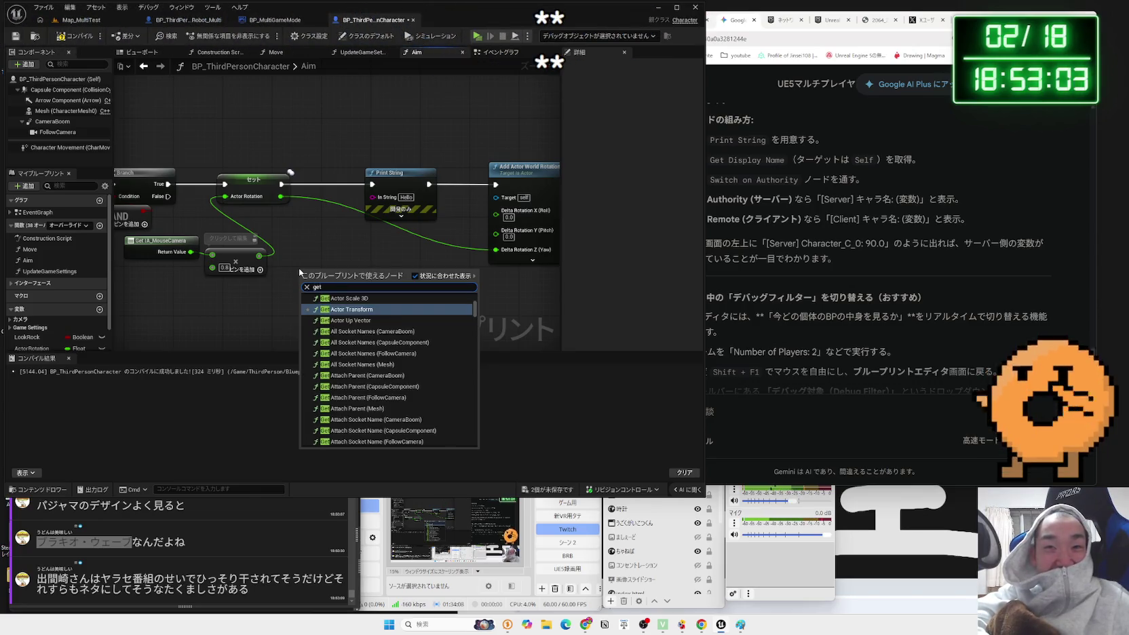
{"action": "type", "text": " display "}
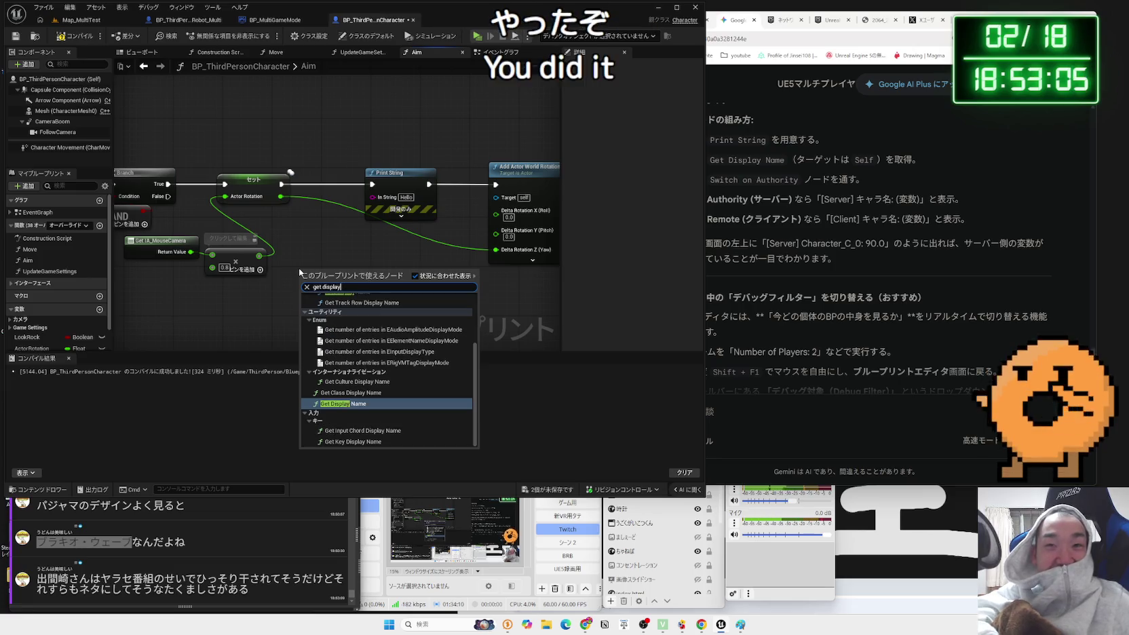
{"action": "type", "text": "name"}
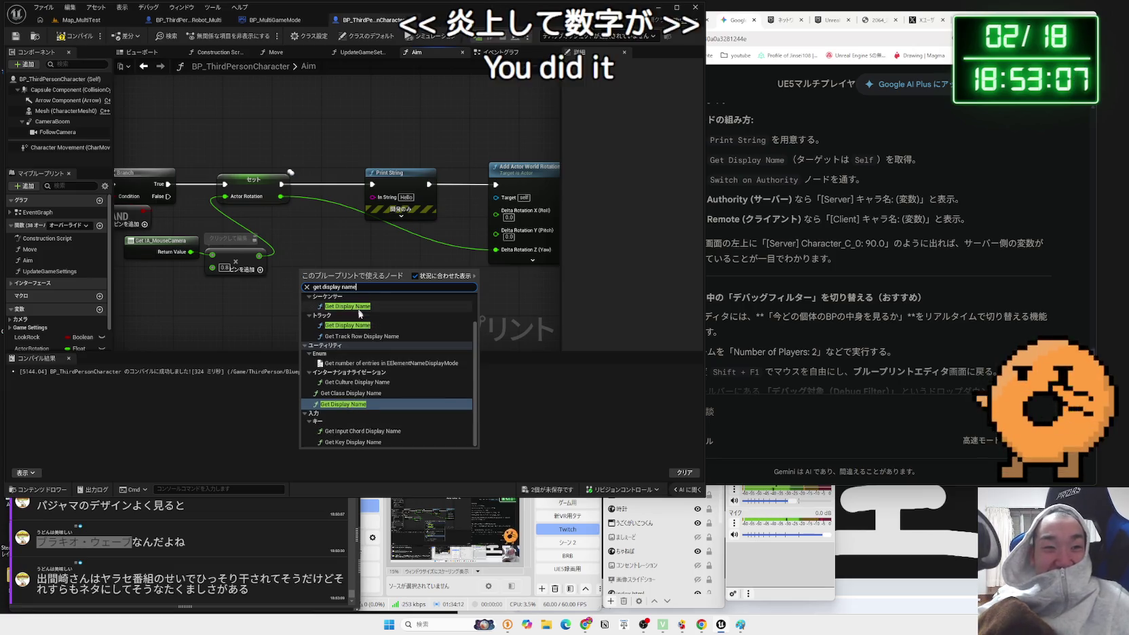
{"action": "left_click", "coordinate": [361, 404]}
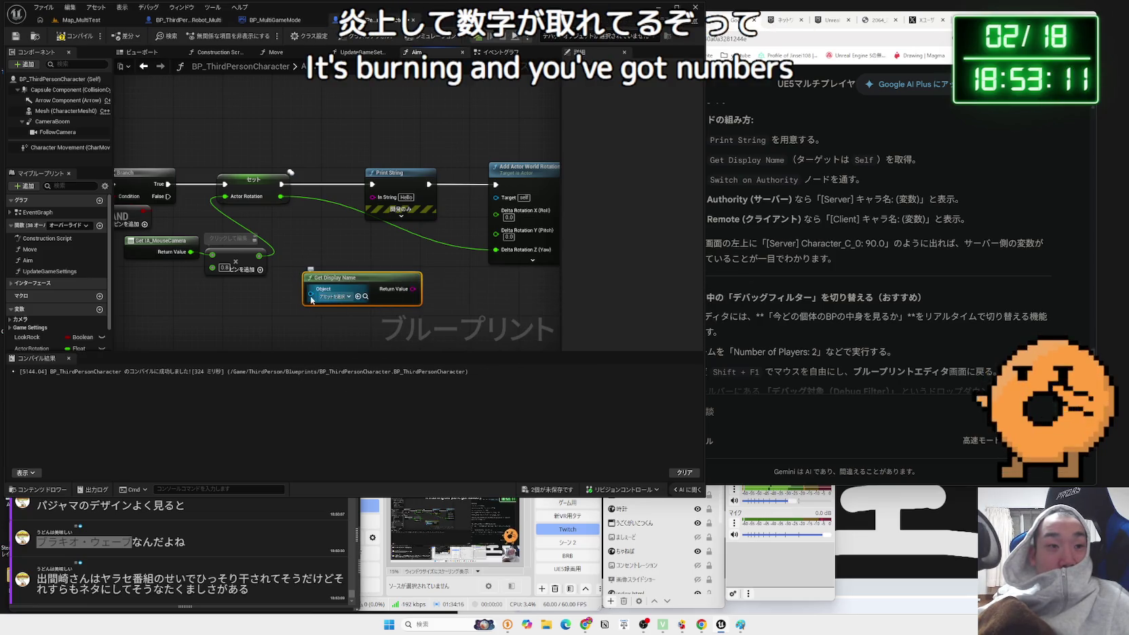
{"action": "left_click_drag", "start_coordinate": [311, 300], "coordinate": [260, 319]}
{"action": "type", "text": "self"}
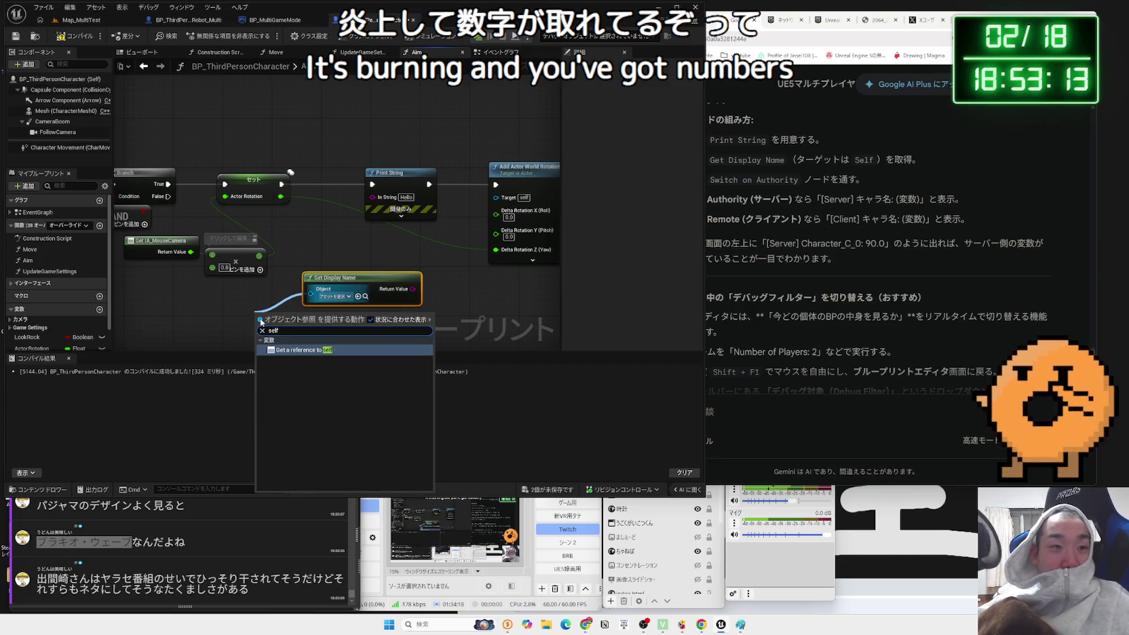
{"action": "key", "text": "Return"}
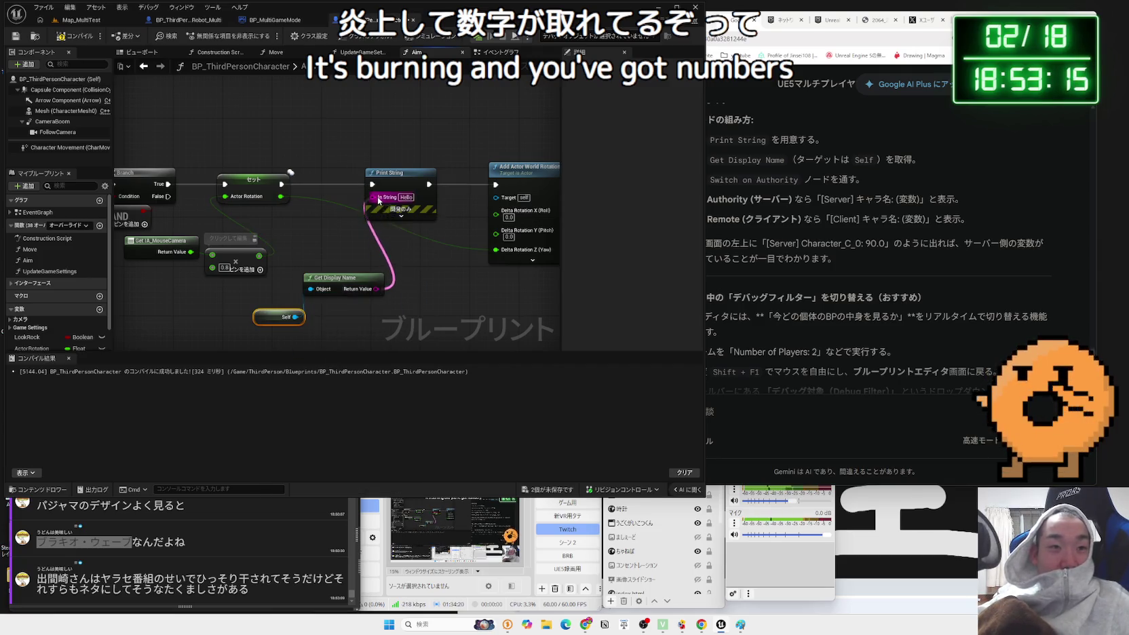
{"action": "left_click_drag", "start_coordinate": [377, 200], "coordinate": [378, 201]}
{"action": "left_click", "coordinate": [80, 20]}
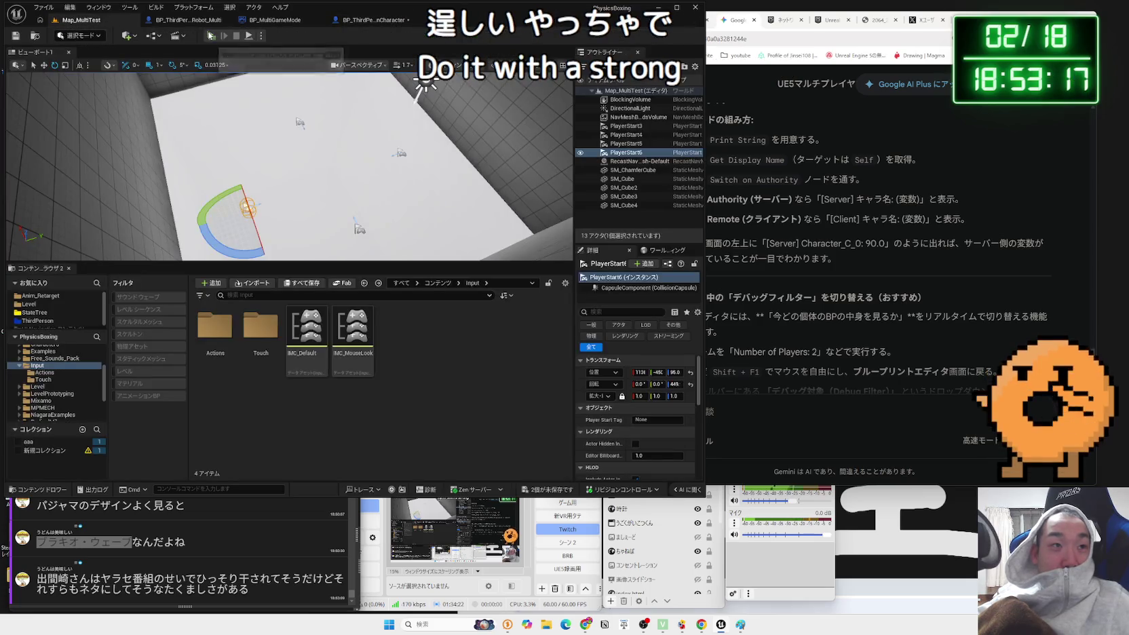
Play-test with two players, checking both server and client windows, then stop the session
{"action": "left_click", "coordinate": [210, 35]}
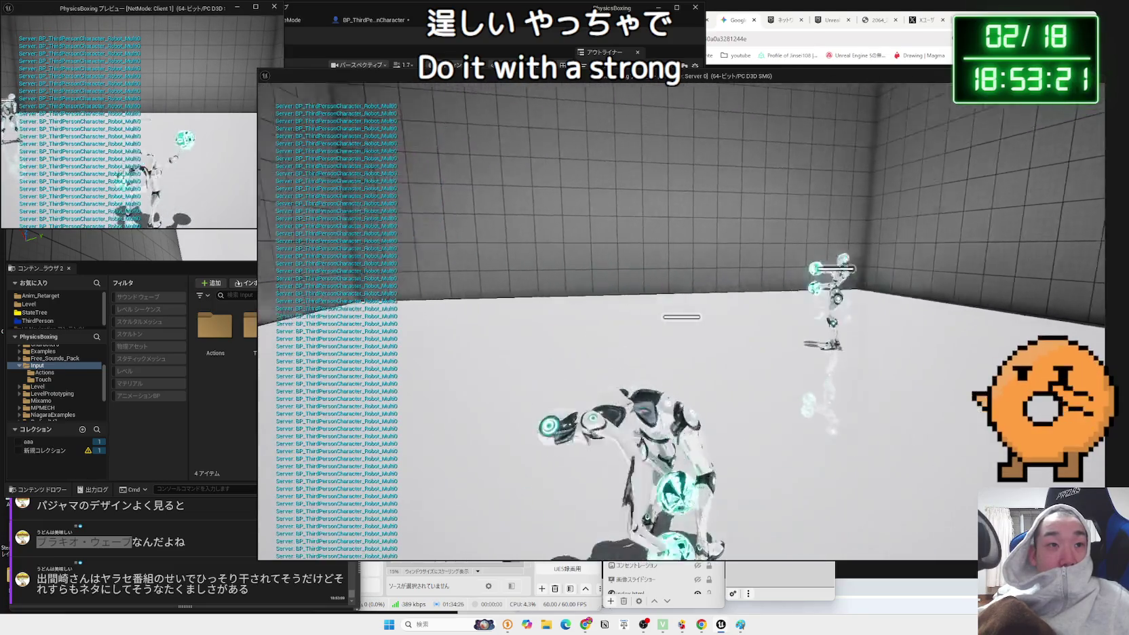
{"action": "key", "text": "alt+Tab"}
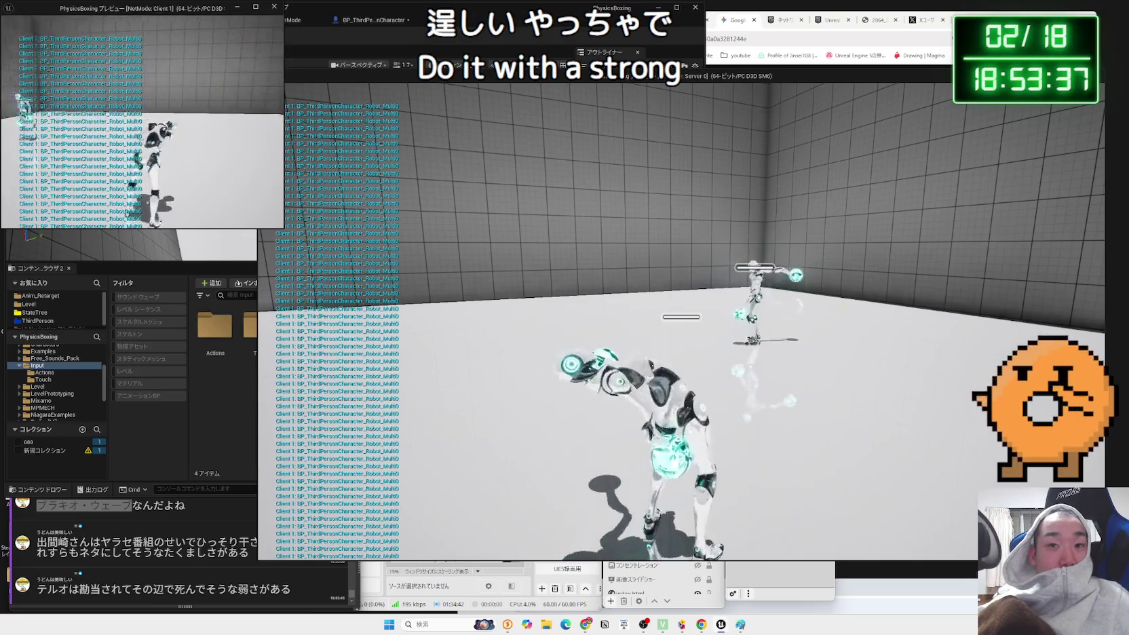
{"action": "key", "text": "Escape"}
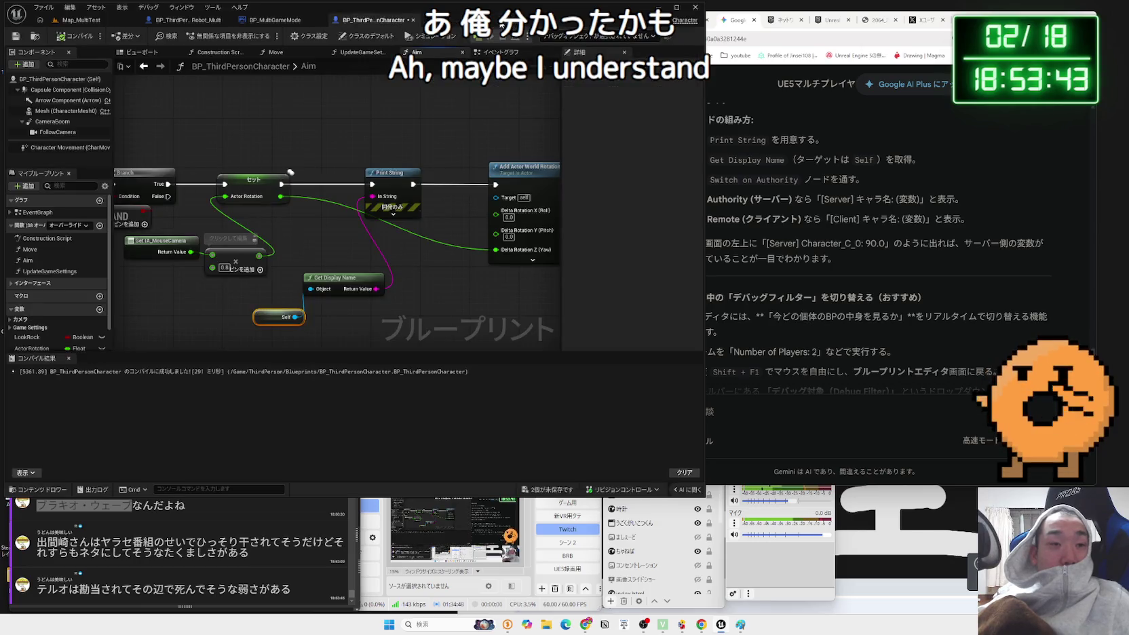
Look over the Gemini advice again before going back to the blueprint graph
{"action": "left_click", "coordinate": [478, 293]}
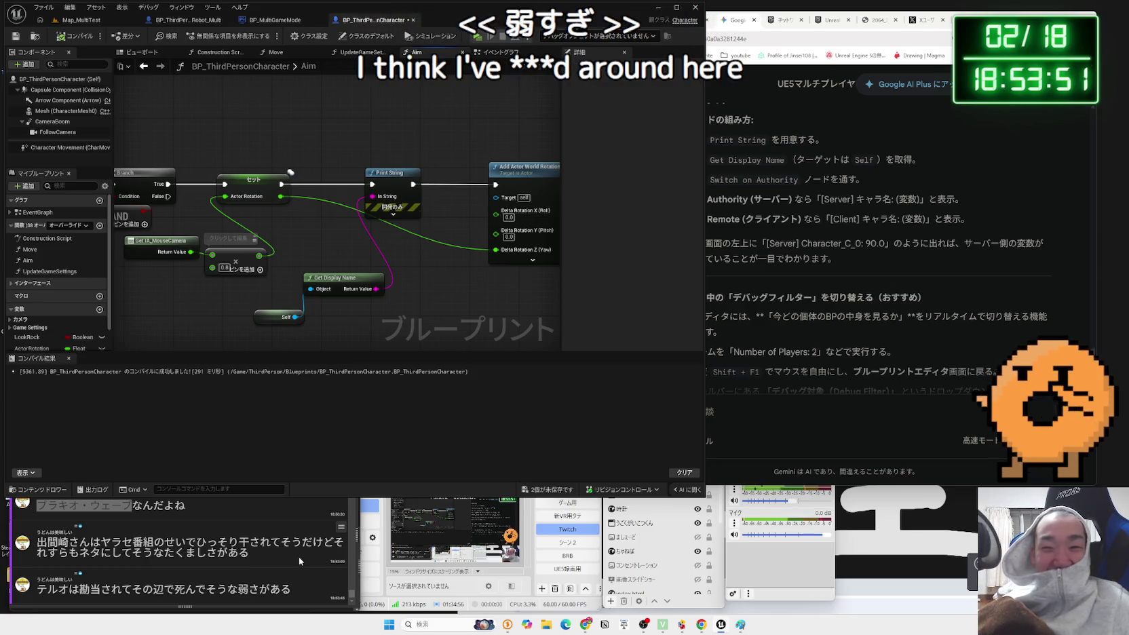
{"action": "left_click", "coordinate": [833, 321]}
{"action": "scroll", "coordinate": [832, 321], "scroll_direction": "down", "scroll_amount": 2}
{"action": "scroll", "coordinate": [833, 321], "scroll_direction": "down", "scroll_amount": 5}
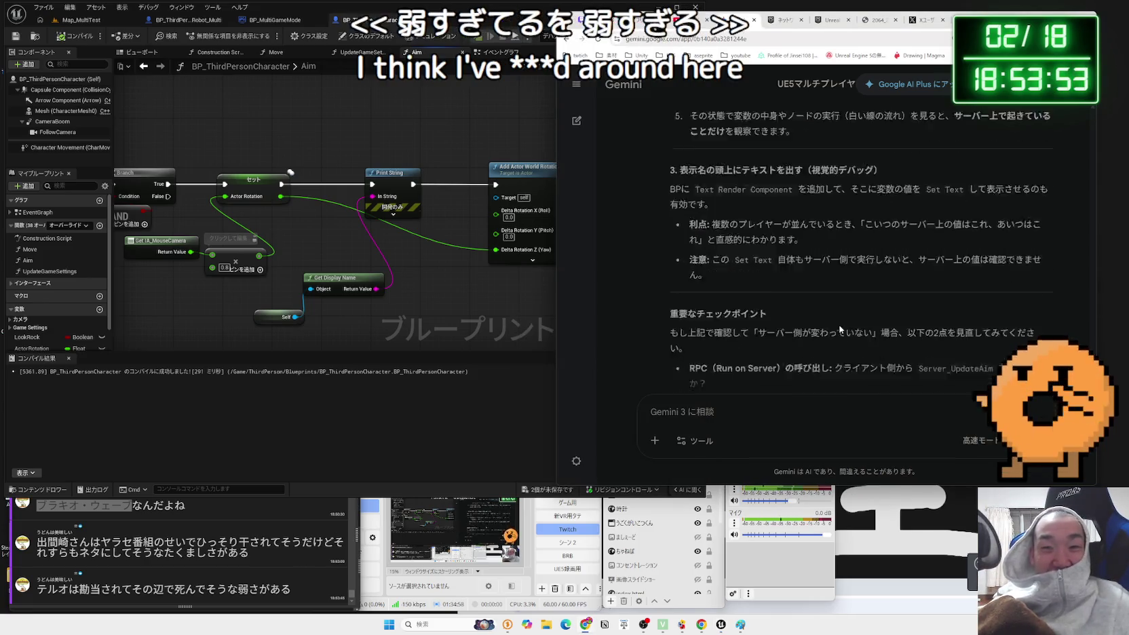
{"action": "left_click", "coordinate": [395, 253]}
Delete the Print String, Get Display Name and Self nodes and wire Set straight to Add Actor World Rotation
{"action": "left_click_drag", "start_coordinate": [383, 147], "coordinate": [368, 231]}
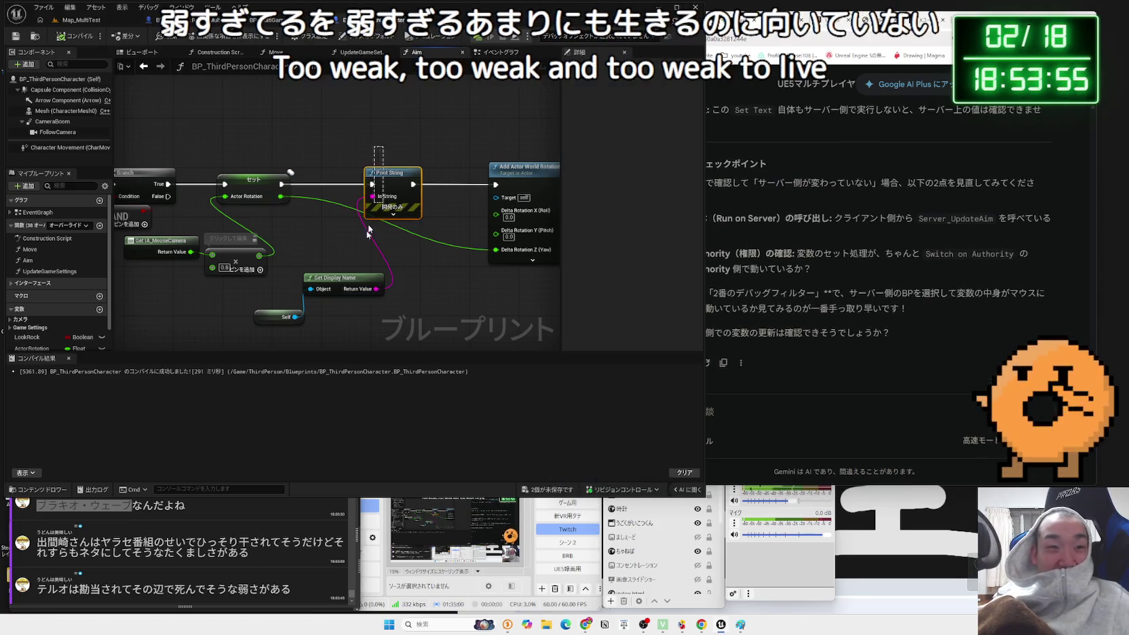
{"action": "left_click_drag", "start_coordinate": [311, 320], "coordinate": [305, 319]}
{"action": "key", "text": "Delete"}
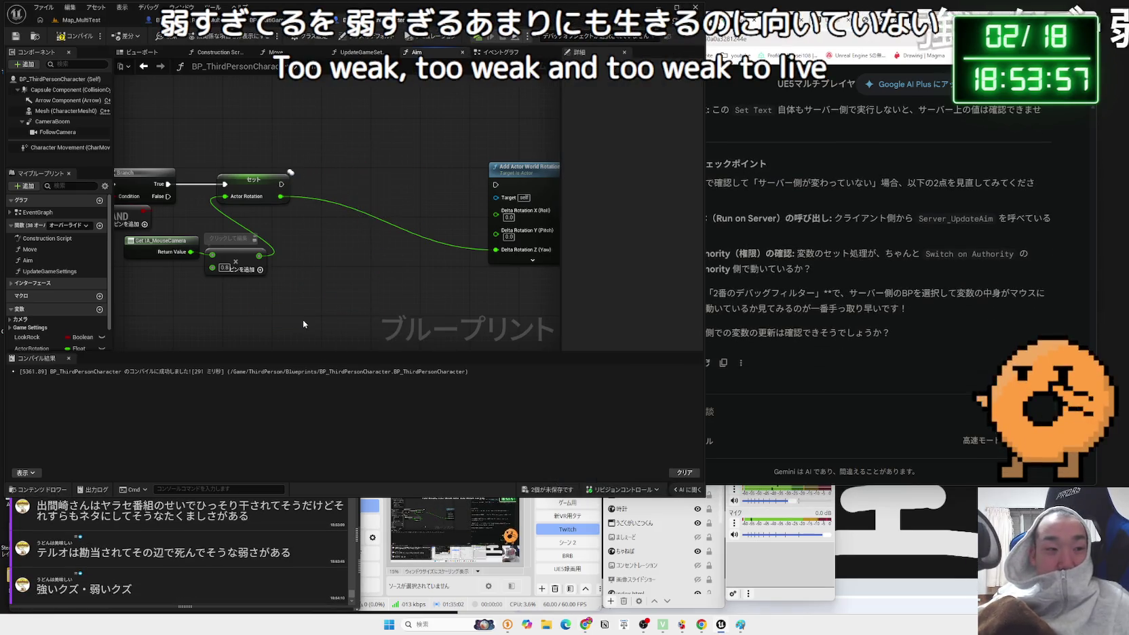
{"action": "mouse_move", "coordinate": [281, 184]}
{"action": "left_mouse_down"}
{"action": "mouse_move", "coordinate": [496, 184]}
{"action": "mouse_move", "coordinate": [436, 166]}
{"action": "mouse_move", "coordinate": [359, 166]}
{"action": "left_mouse_up"}
Fit the whole graph in view and save the two modified assets
{"action": "key", "text": "Home"}
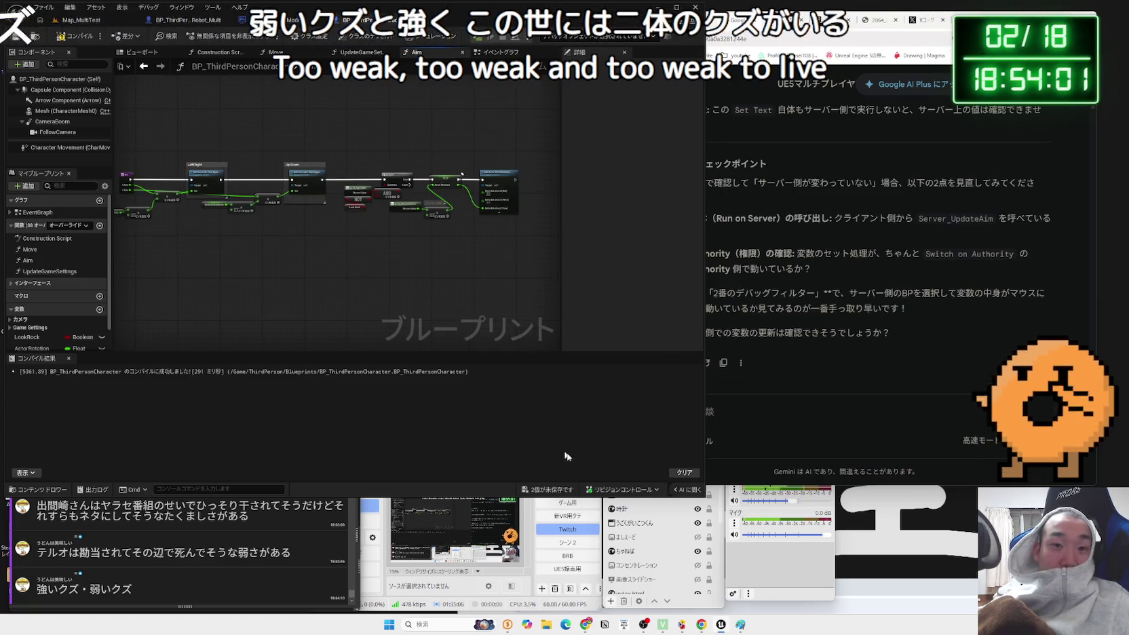
{"action": "left_click", "coordinate": [550, 489]}
{"action": "key", "text": "Return"}
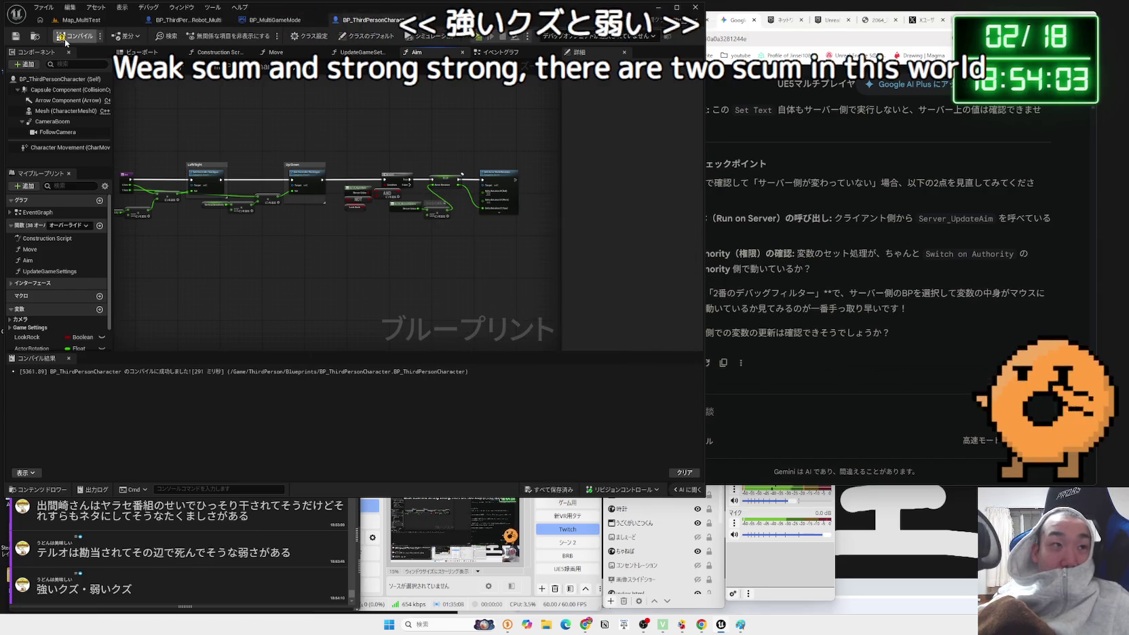
Look over the Move and Aim functions, then tidy the Event Graph's mouse-look nodes around Aim
{"action": "left_click", "coordinate": [145, 53]}
{"action": "left_click", "coordinate": [276, 52]}
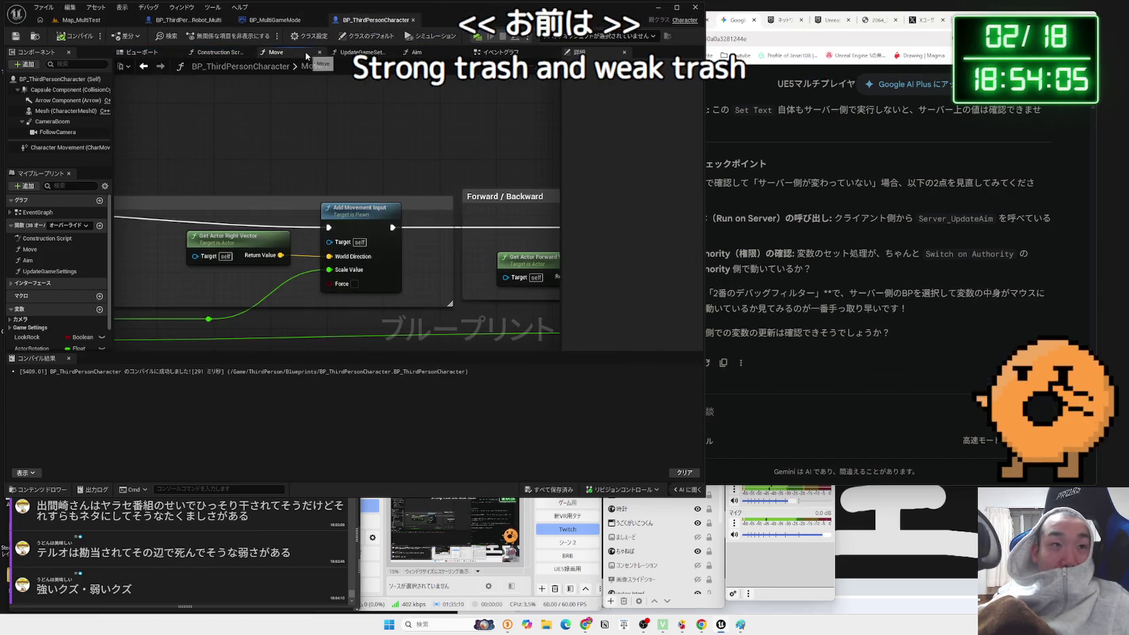
{"action": "left_click", "coordinate": [432, 55]}
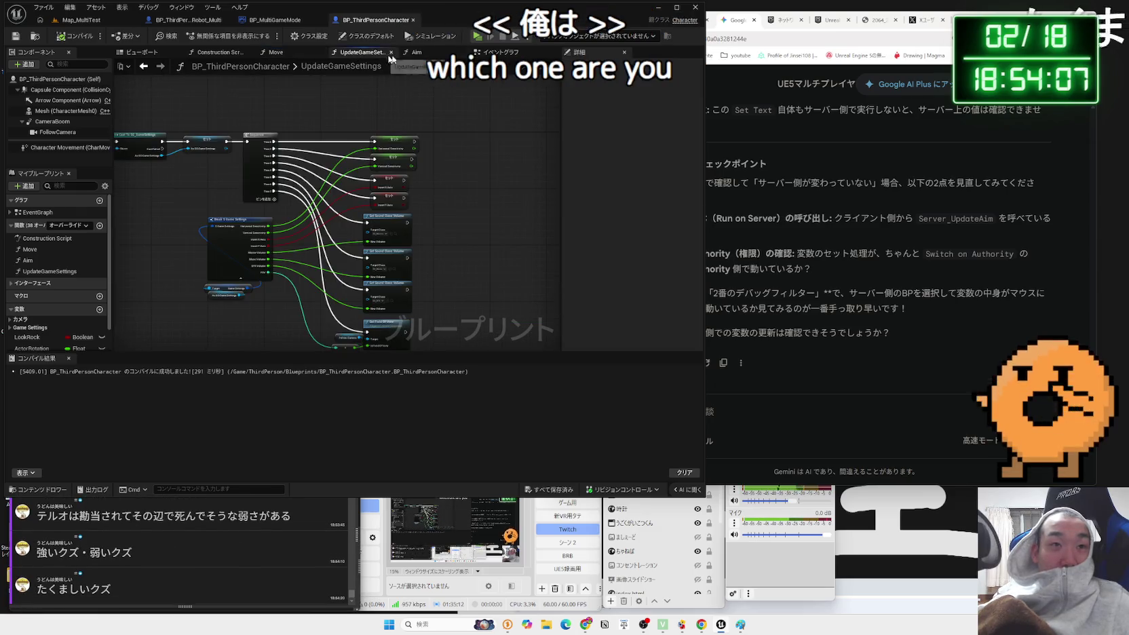
{"action": "left_click", "coordinate": [499, 52]}
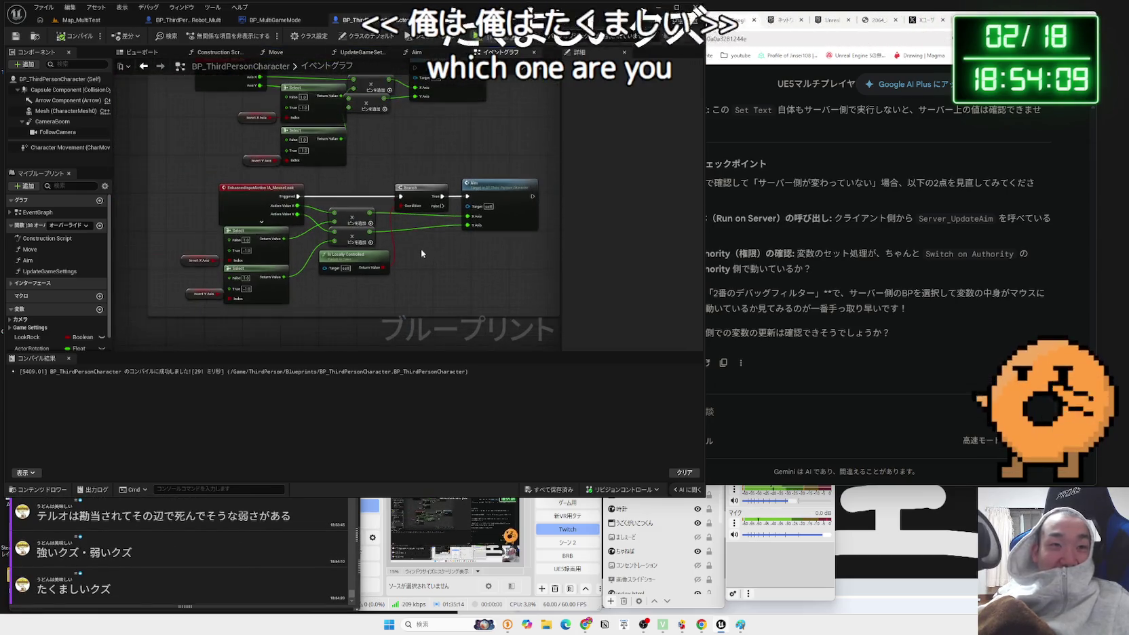
{"action": "scroll", "coordinate": [296, 247], "scroll_direction": "up", "scroll_amount": 3}
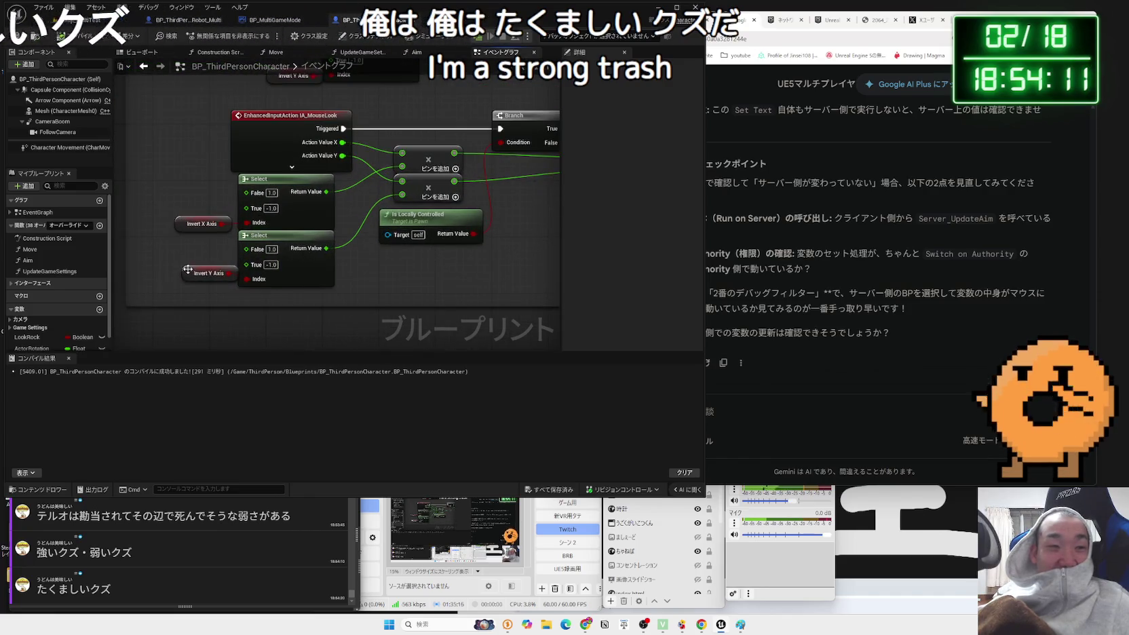
{"action": "left_click_drag", "start_coordinate": [209, 277], "coordinate": [247, 298]}
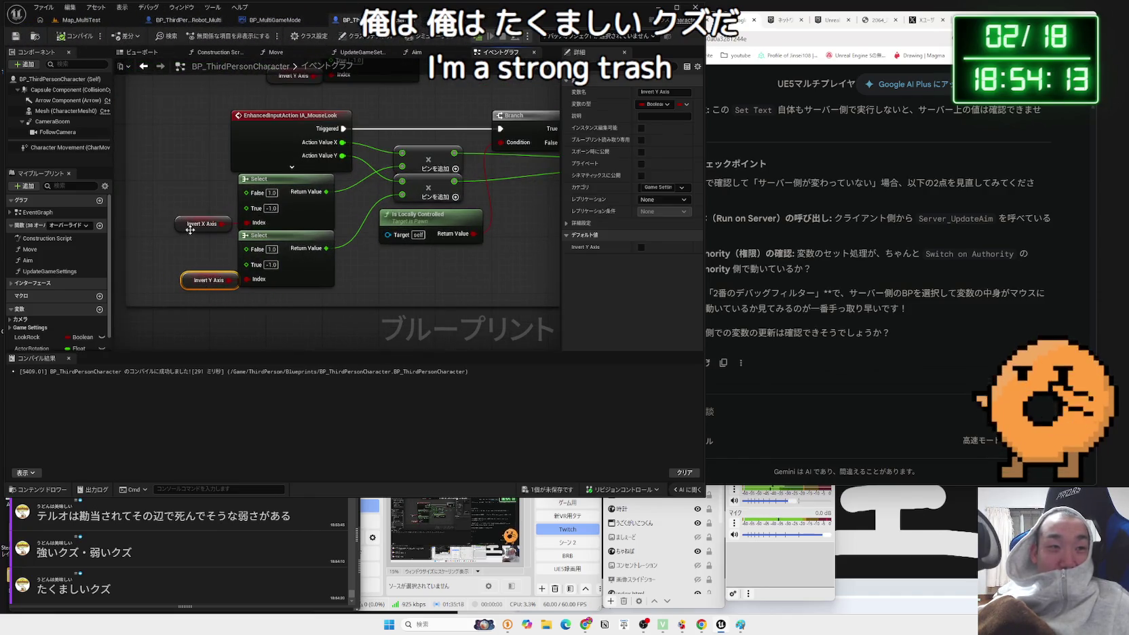
{"action": "mouse_move", "coordinate": [318, 131]}
{"action": "left_mouse_down"}
{"action": "mouse_move", "coordinate": [246, 198]}
{"action": "mouse_move", "coordinate": [142, 219]}
{"action": "left_mouse_up"}
{"action": "left_click", "coordinate": [477, 205]}
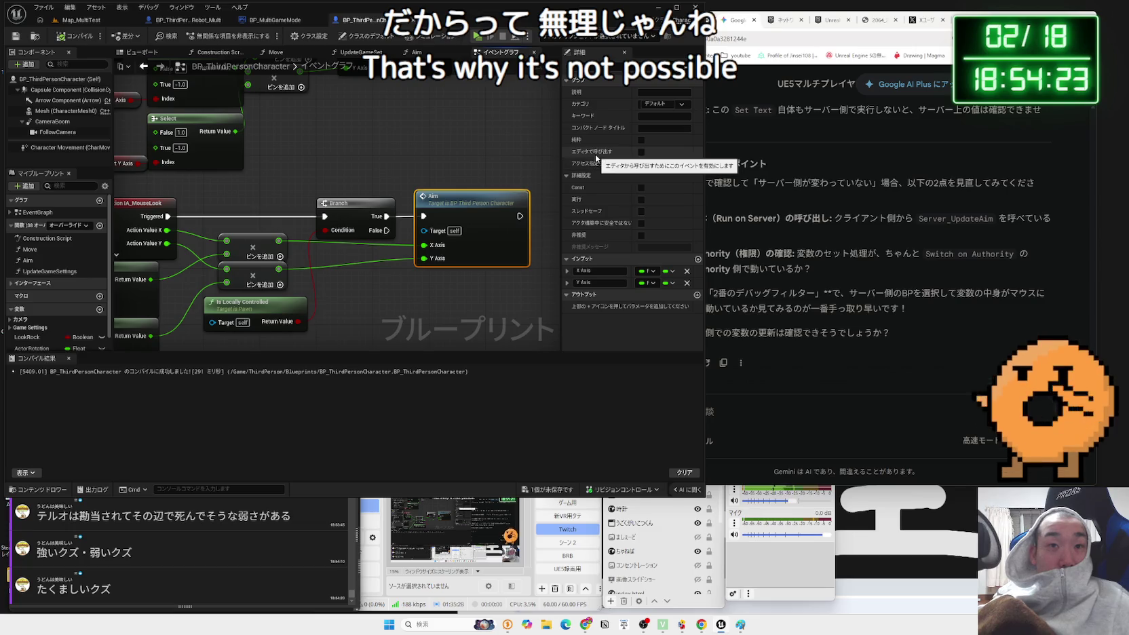
{"action": "left_click_drag", "start_coordinate": [465, 176], "coordinate": [395, 147]}
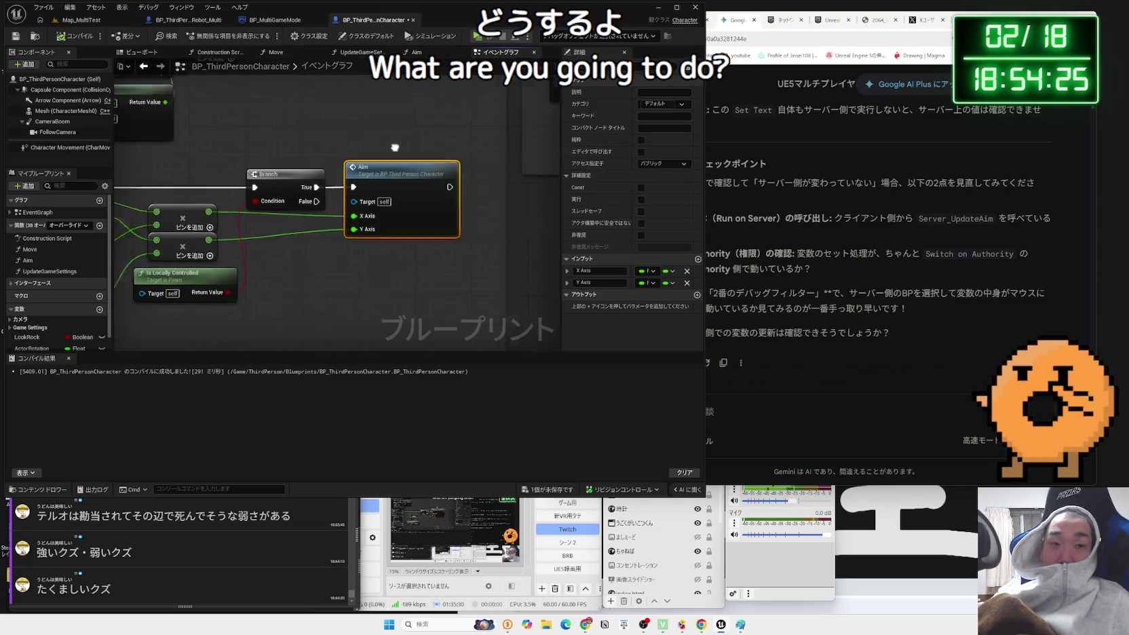
{"action": "left_click", "coordinate": [361, 263]}
{"action": "left_click_drag", "start_coordinate": [361, 262], "coordinate": [402, 276]}
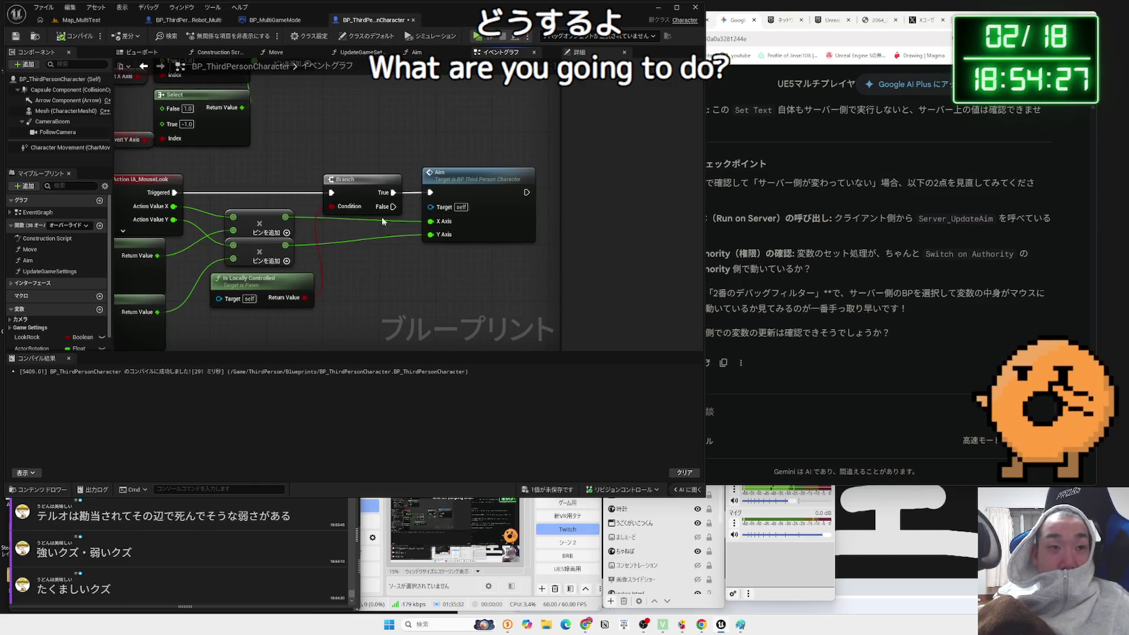
{"action": "left_click_drag", "start_coordinate": [374, 186], "coordinate": [366, 185]}
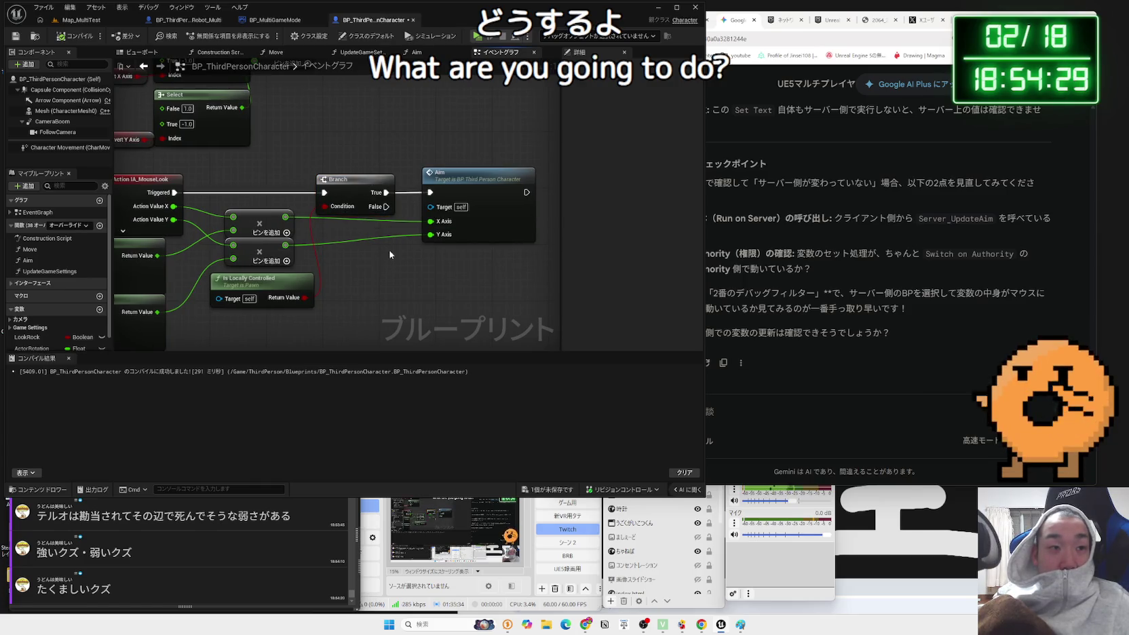
{"action": "left_click_drag", "start_coordinate": [390, 256], "coordinate": [454, 255]}
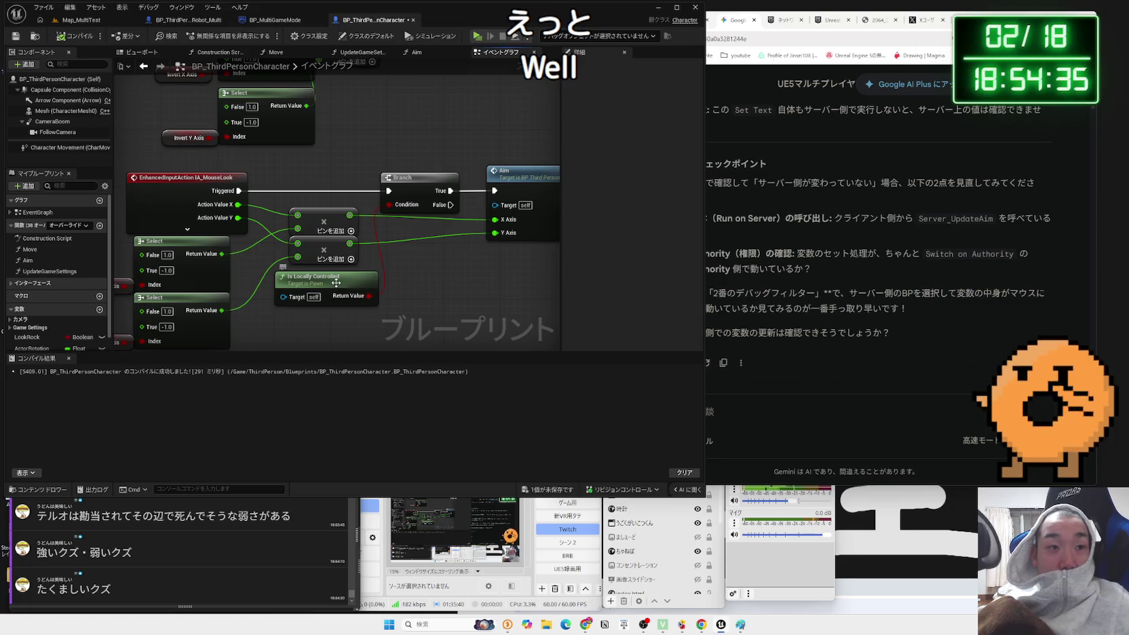
{"action": "mouse_move", "coordinate": [337, 283]}
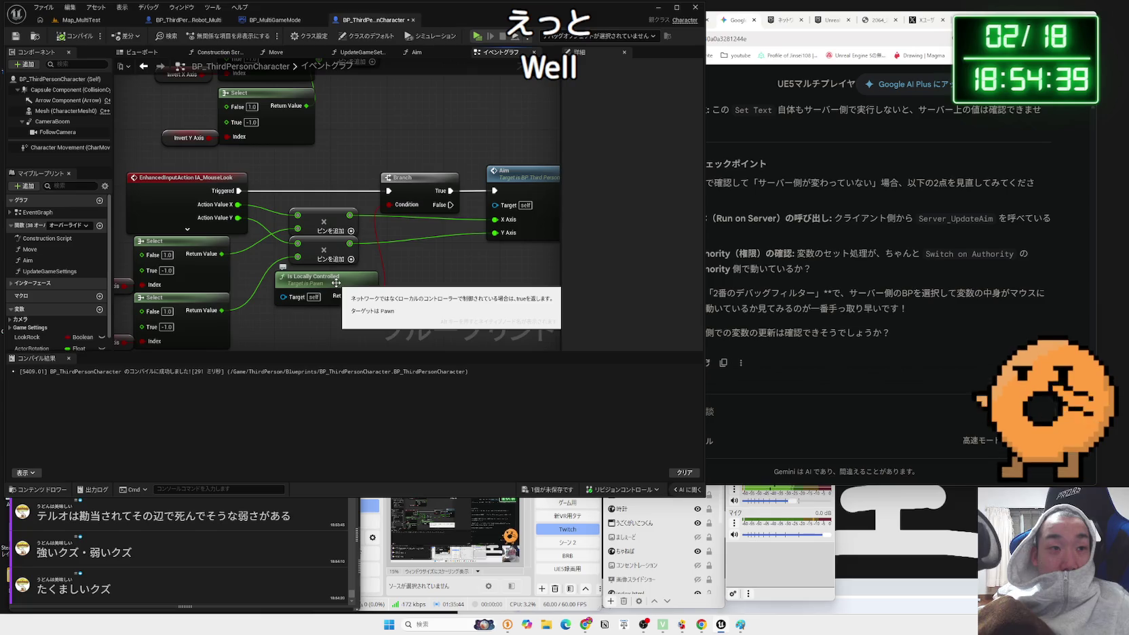
{"action": "left_click_drag", "start_coordinate": [336, 283], "coordinate": [337, 290]}
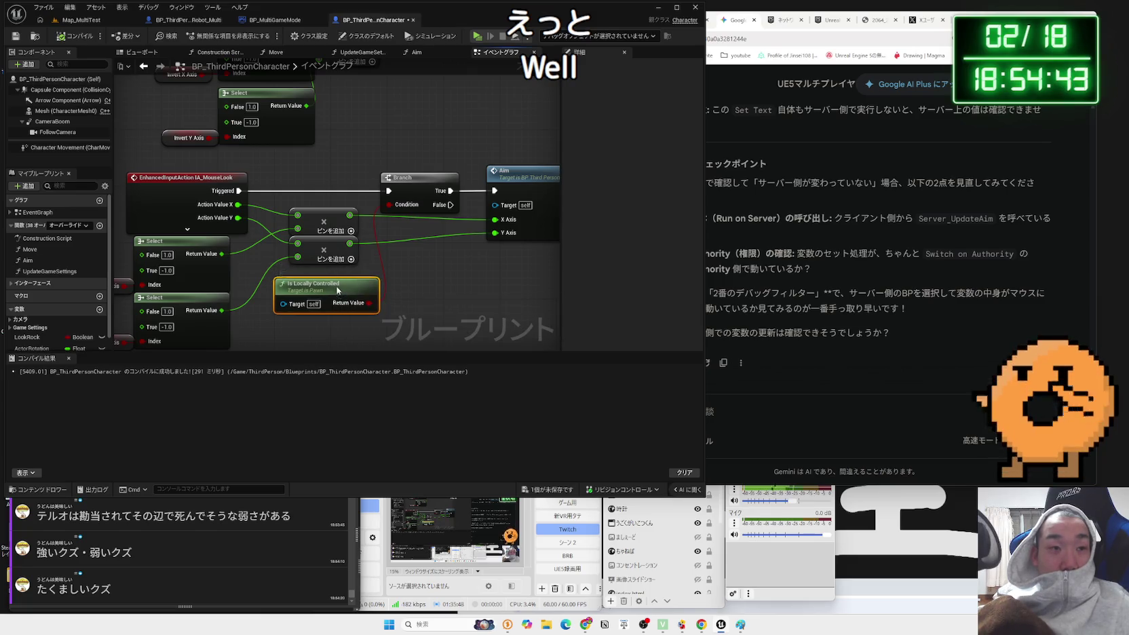
{"action": "key", "text": "ctrl+z"}
{"action": "left_click", "coordinate": [432, 285]}
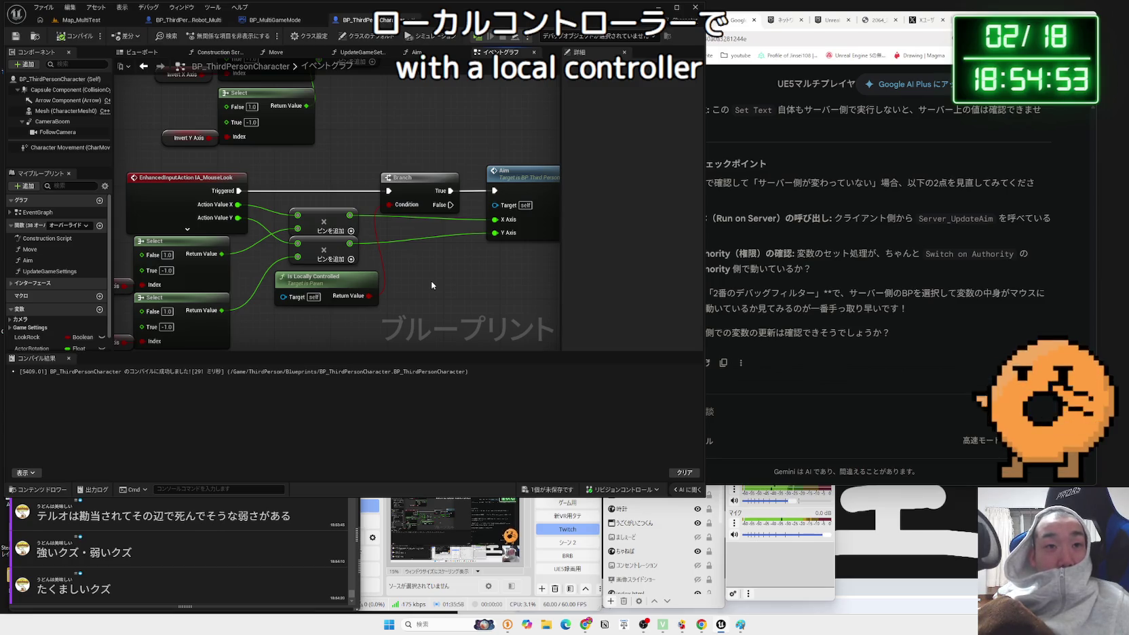
{"action": "left_click", "coordinate": [97, 23]}
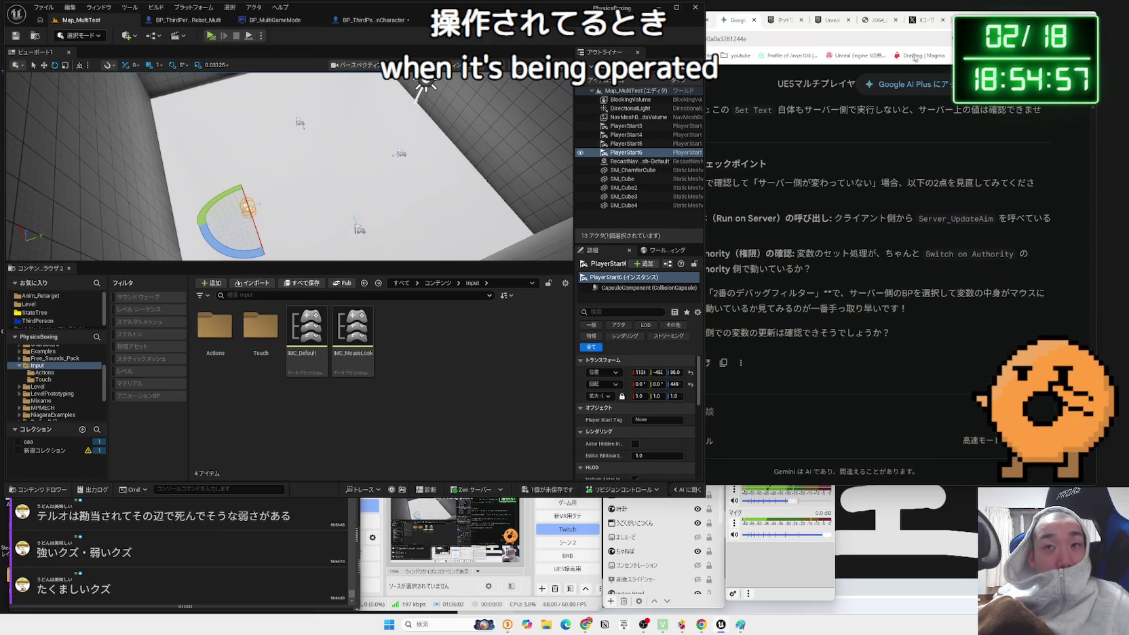
{"action": "left_click", "coordinate": [858, 257]}
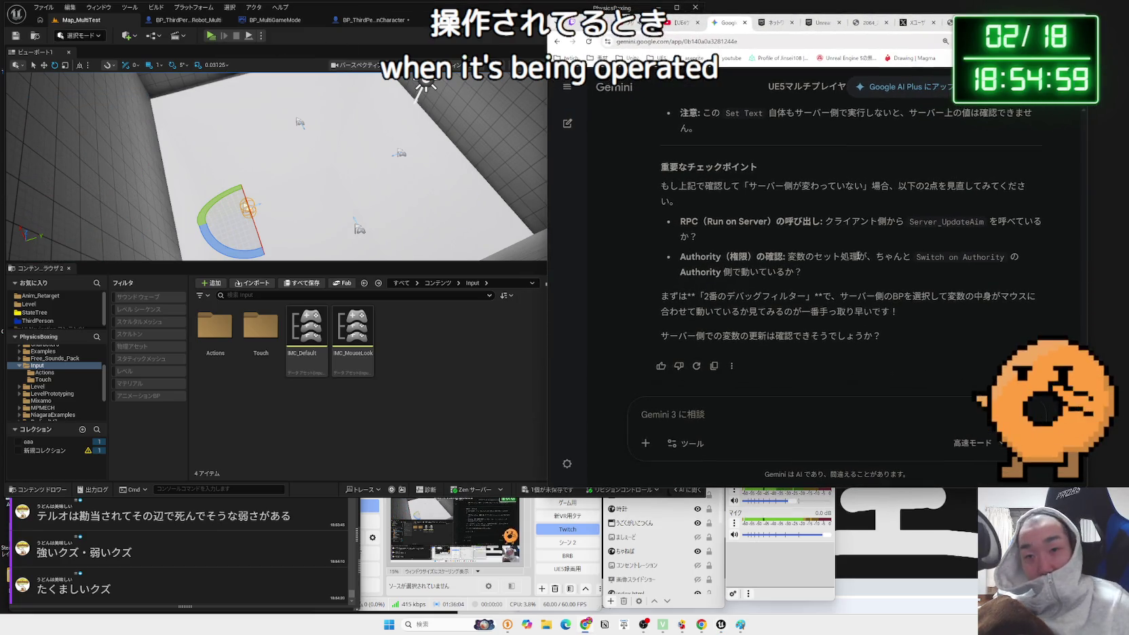
{"action": "left_click", "coordinate": [372, 20]}
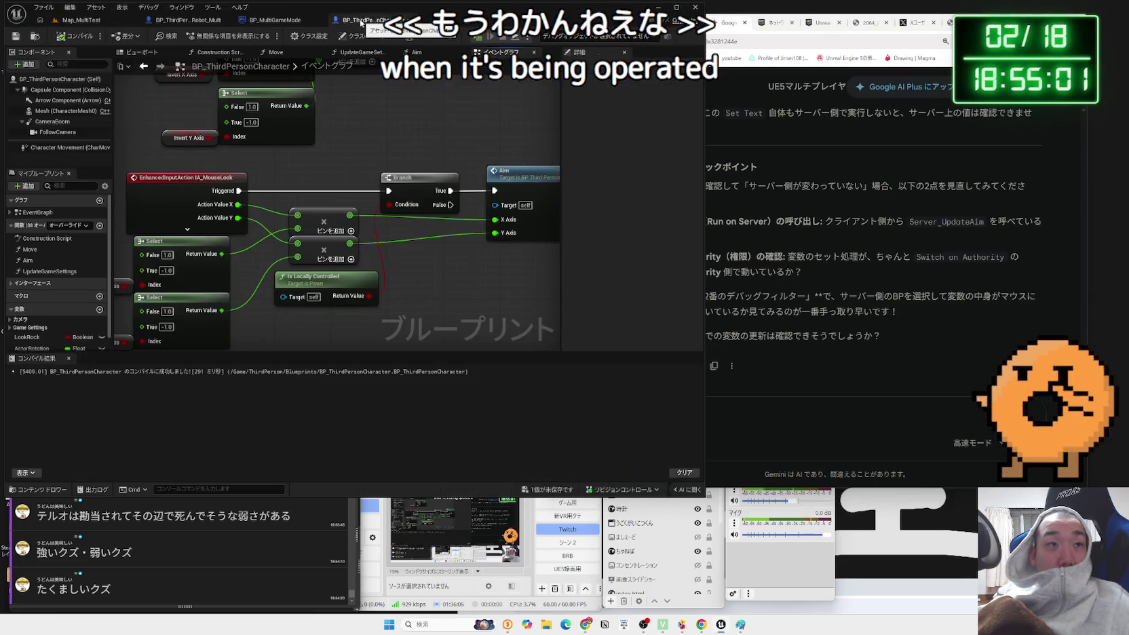
{"action": "scroll", "coordinate": [401, 243], "scroll_direction": "down", "scroll_amount": 5}
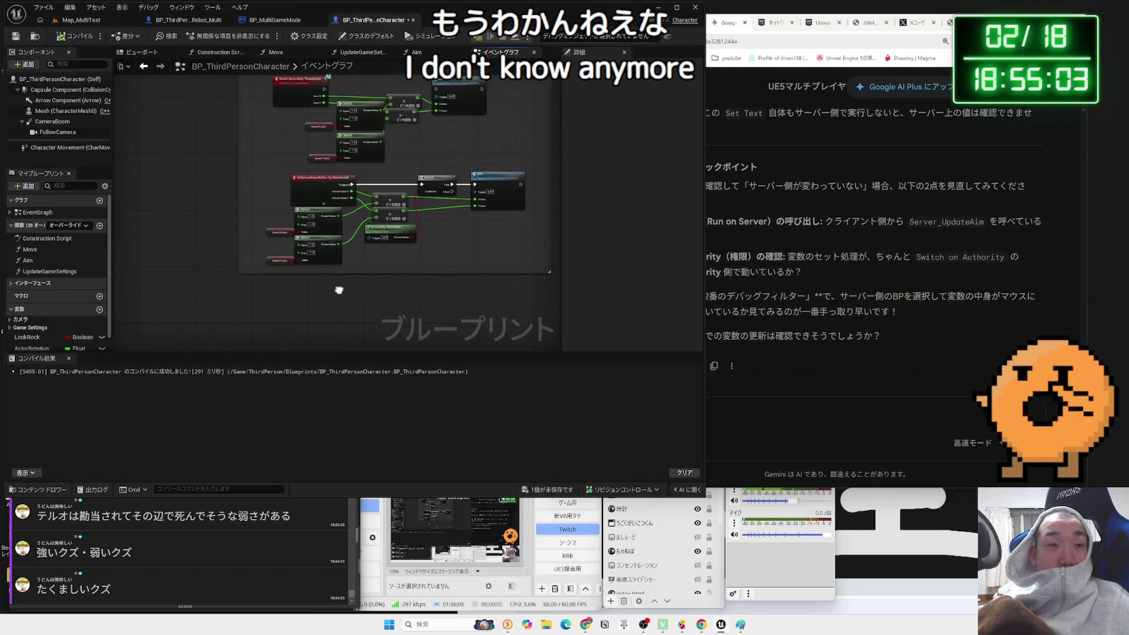
{"action": "right_click", "coordinate": [292, 268]}
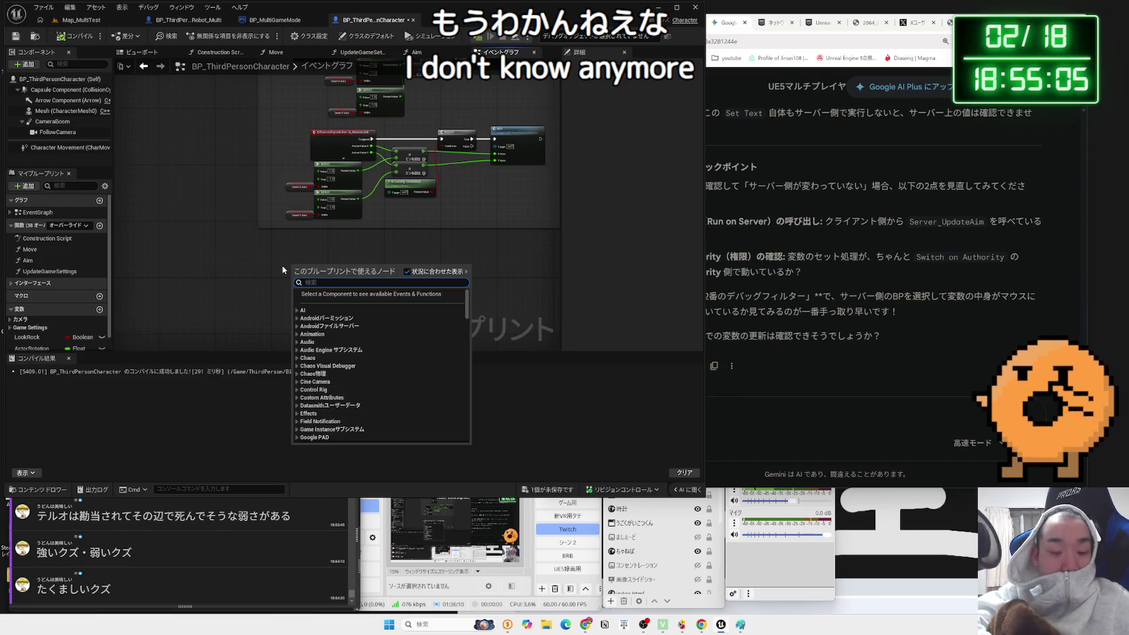
{"action": "left_click", "coordinate": [284, 269]}
{"action": "scroll", "coordinate": [207, 228], "scroll_direction": "up", "scroll_amount": 4}
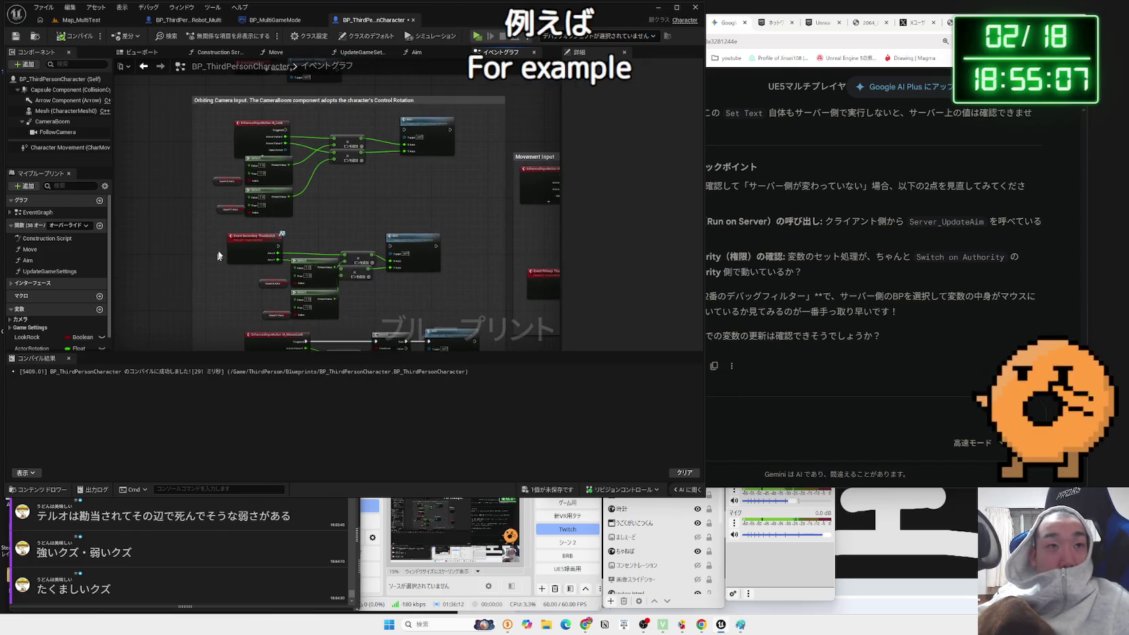
{"action": "scroll", "coordinate": [244, 227], "scroll_direction": "up", "scroll_amount": 3}
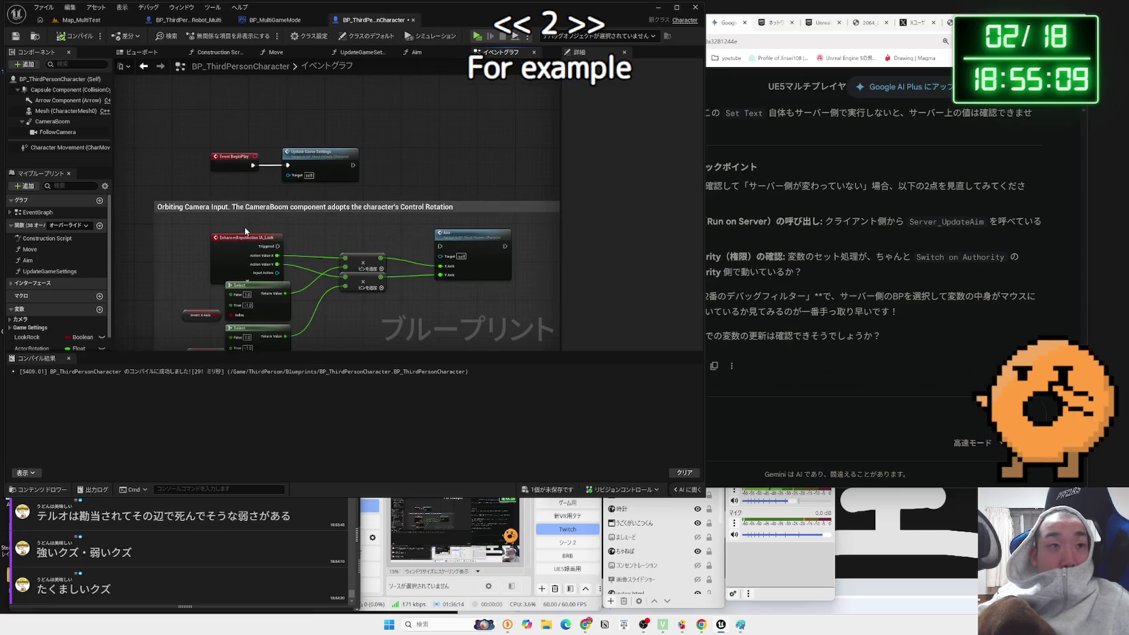
{"action": "left_click", "coordinate": [198, 27]}
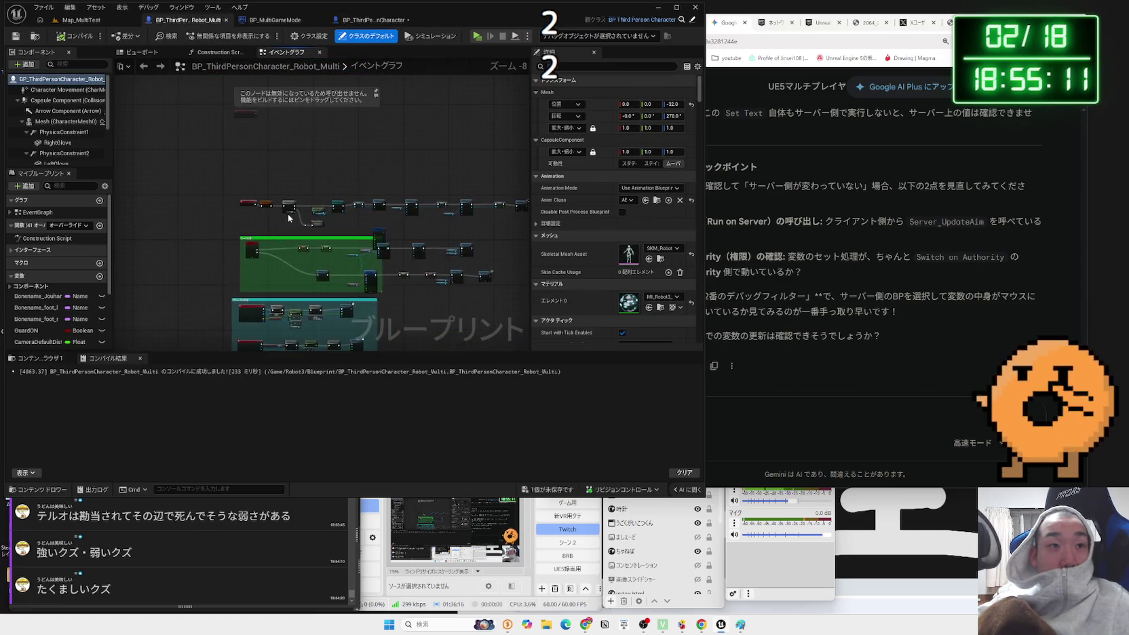
Add an Add Actor World Rotation node after Play Sound 2D with Delta Rotation X of 10
{"action": "scroll", "coordinate": [345, 241], "scroll_direction": "up", "scroll_amount": 5}
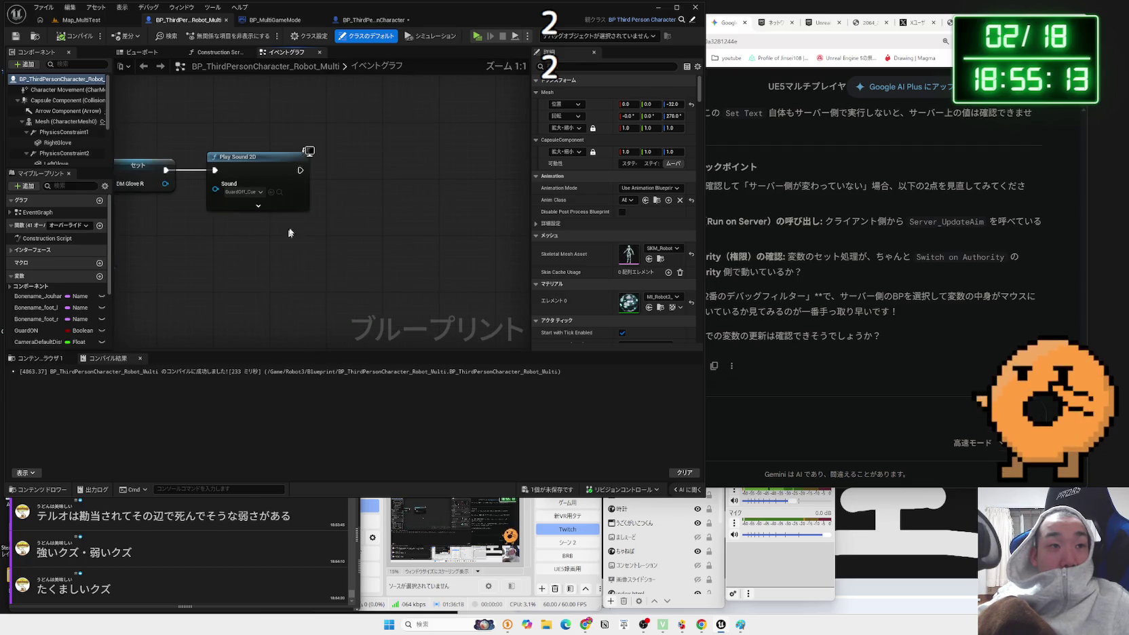
{"action": "left_click_drag", "start_coordinate": [299, 170], "coordinate": [382, 172]}
{"action": "type", "text": "set"}
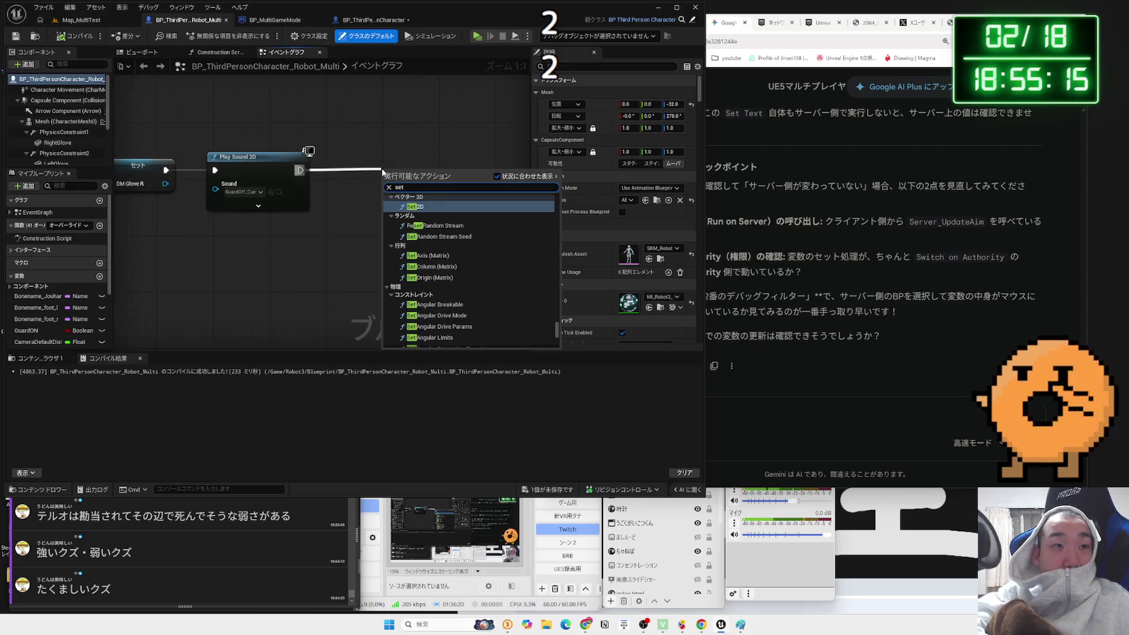
{"action": "type", "text": " actor"}
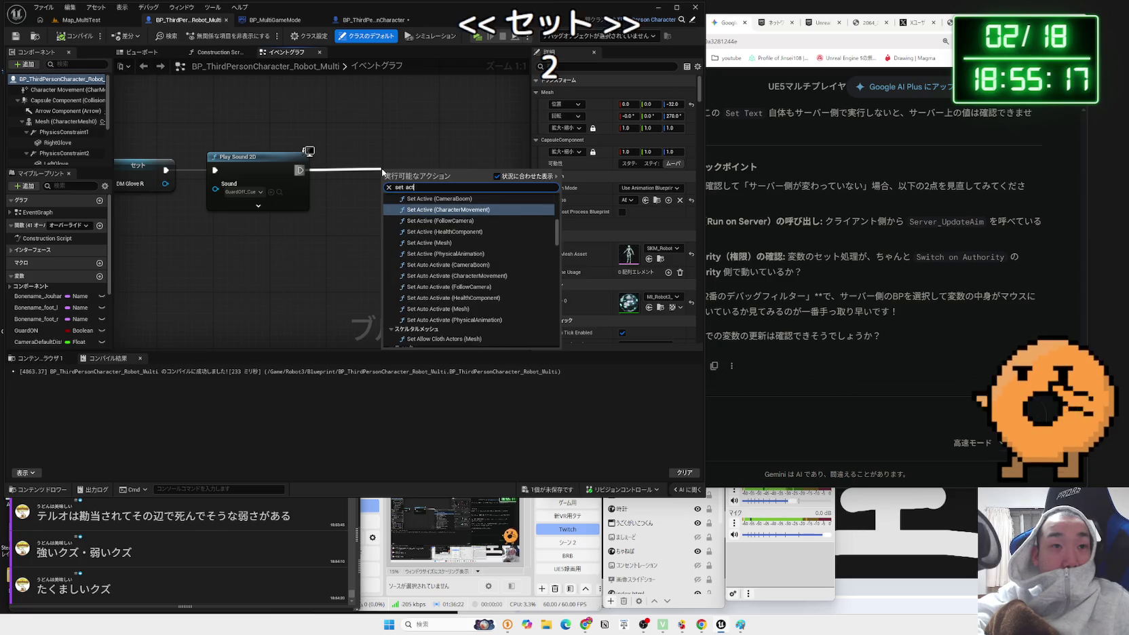
{"action": "key", "text": "BackSpace"}
{"action": "key", "text": "BackSpace"}
{"action": "key", "text": "BackSpace"}
{"action": "type", "text": "ac"}
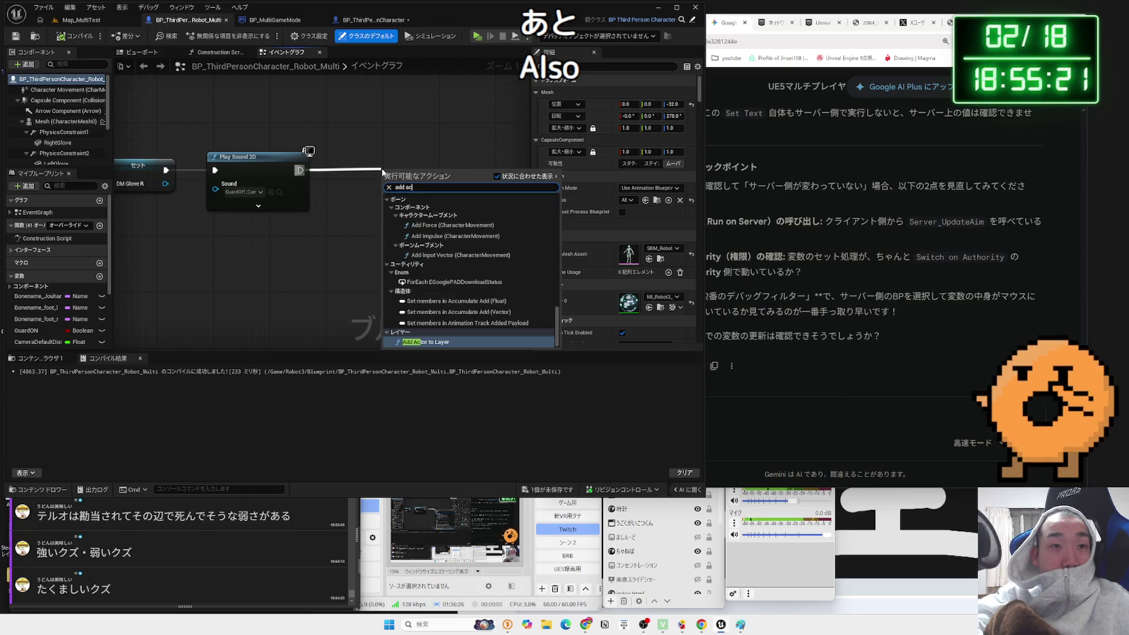
{"action": "type", "text": "tor rotation"}
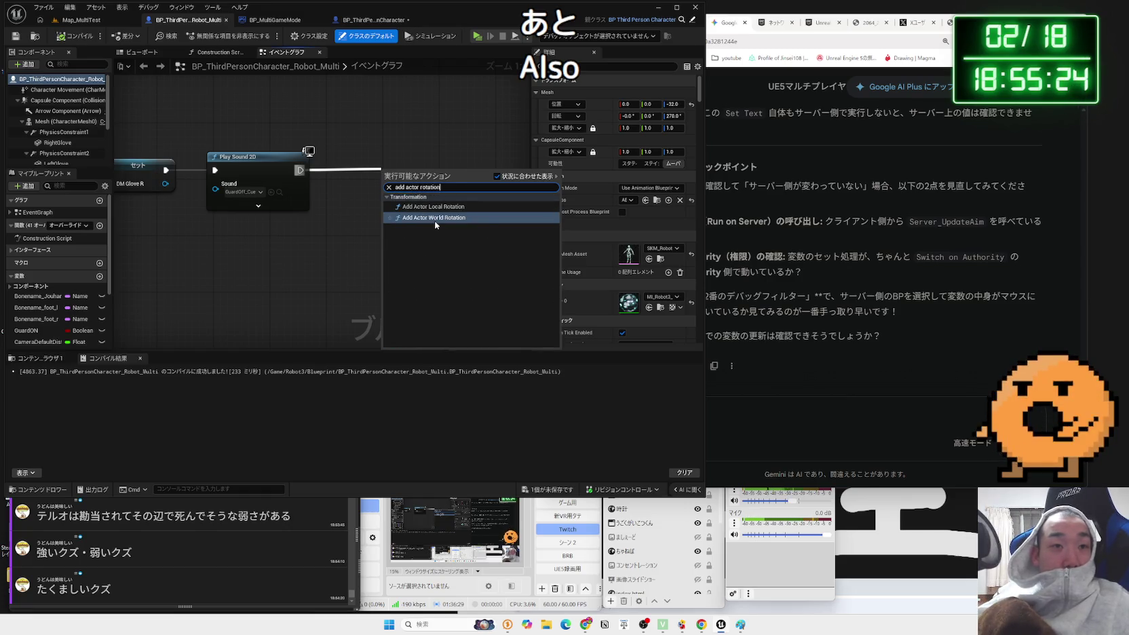
{"action": "left_click", "coordinate": [435, 218]}
{"action": "left_click_drag", "start_coordinate": [429, 222], "coordinate": [452, 211]}
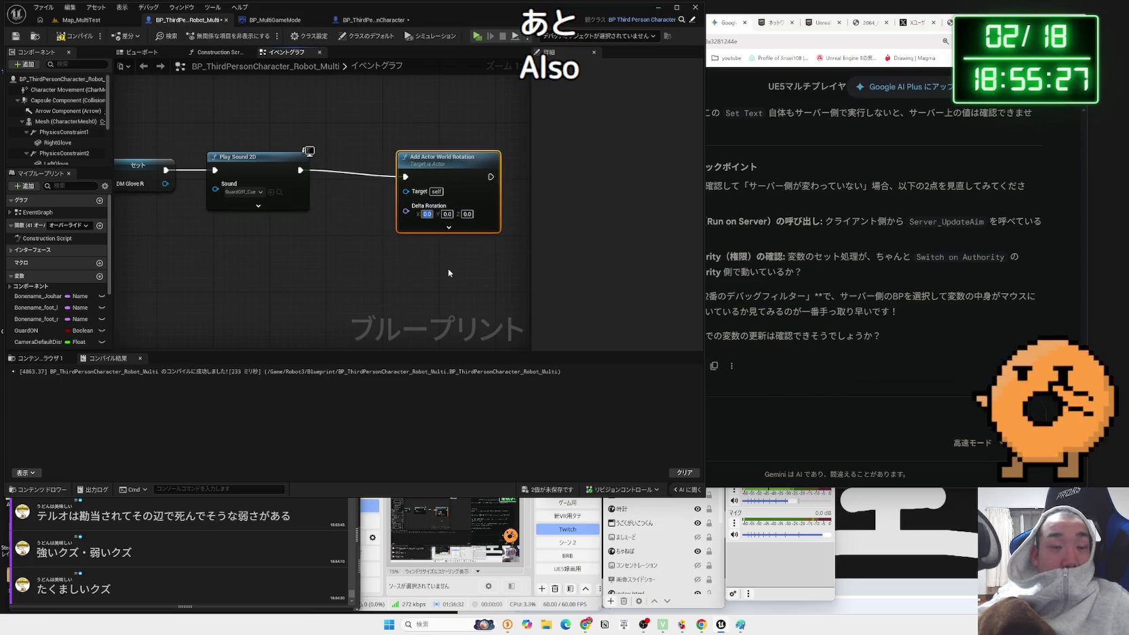
{"action": "type", "text": "10"}
{"action": "key", "text": "Return"}
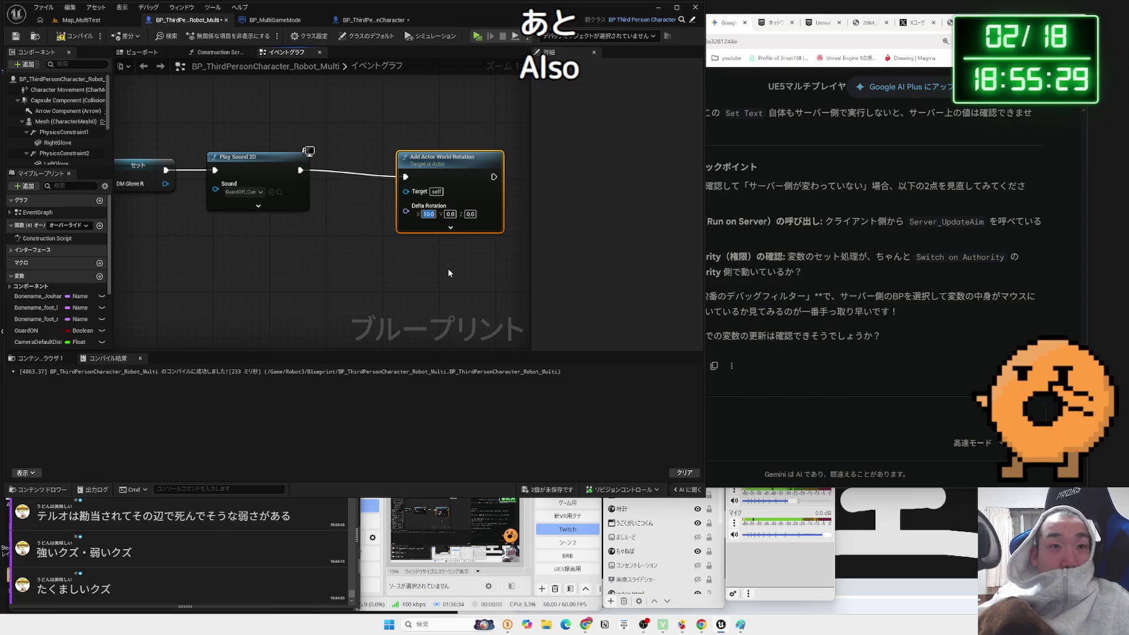
{"action": "mouse_move", "coordinate": [441, 168]}
{"action": "left_mouse_down"}
{"action": "mouse_move", "coordinate": [447, 160]}
{"action": "mouse_move", "coordinate": [319, 180]}
{"action": "left_mouse_up"}
{"action": "left_click_drag", "start_coordinate": [389, 174], "coordinate": [466, 174]}
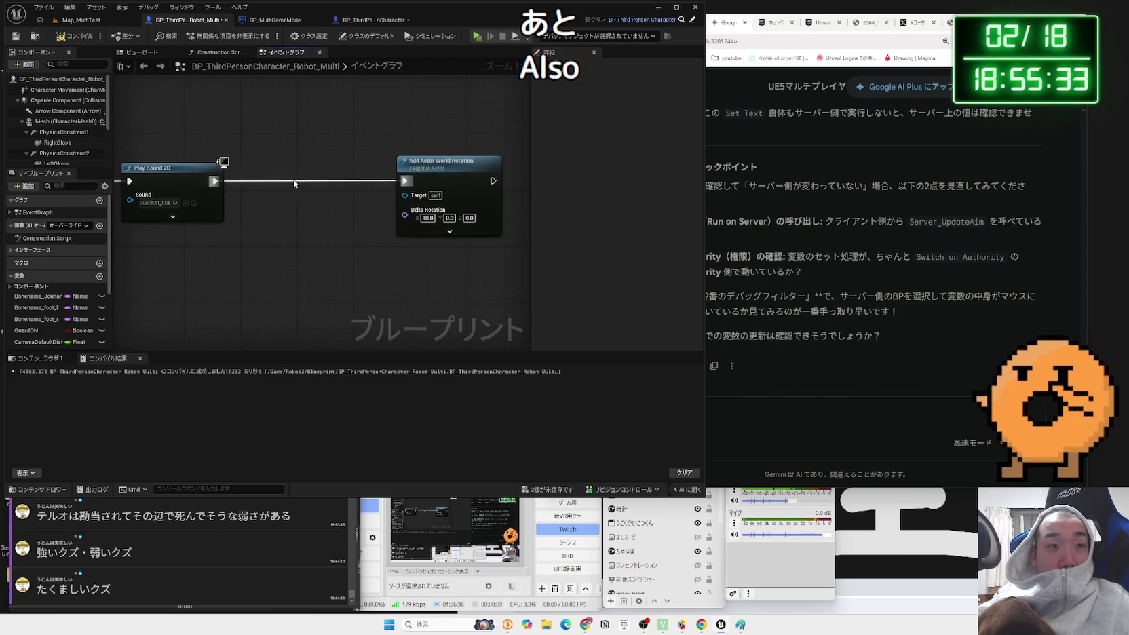
Add a Set Timer by Event after Play Sound 2D and move the rotation node aside
{"action": "left_click_drag", "start_coordinate": [268, 183], "coordinate": [270, 183]}
{"action": "type", "text": "set t"}
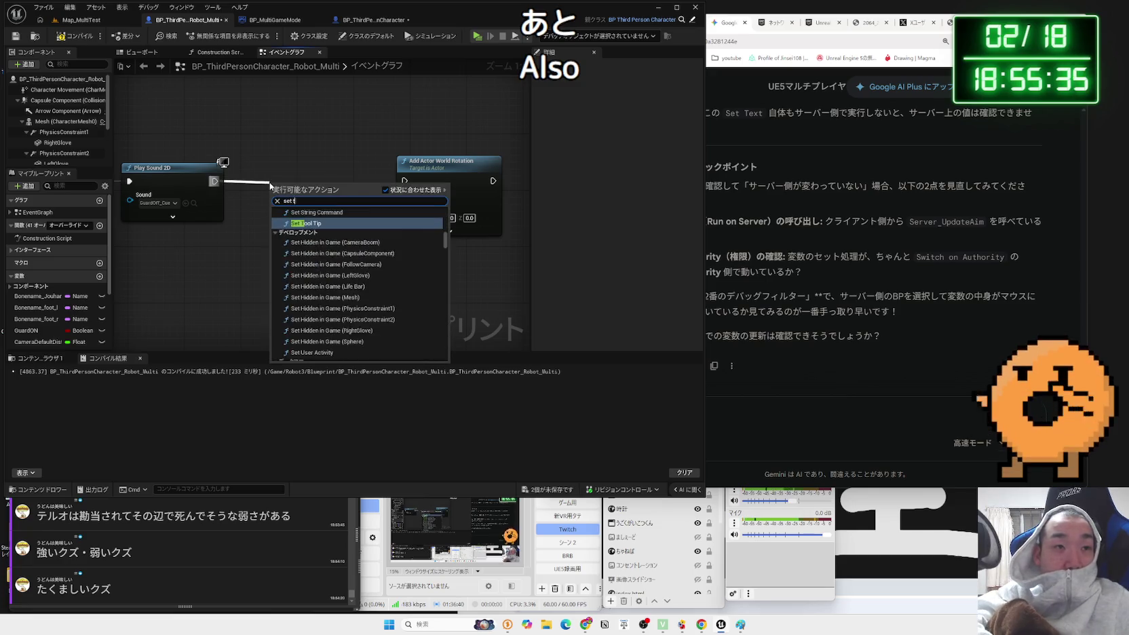
{"action": "type", "text": "imer by ev"}
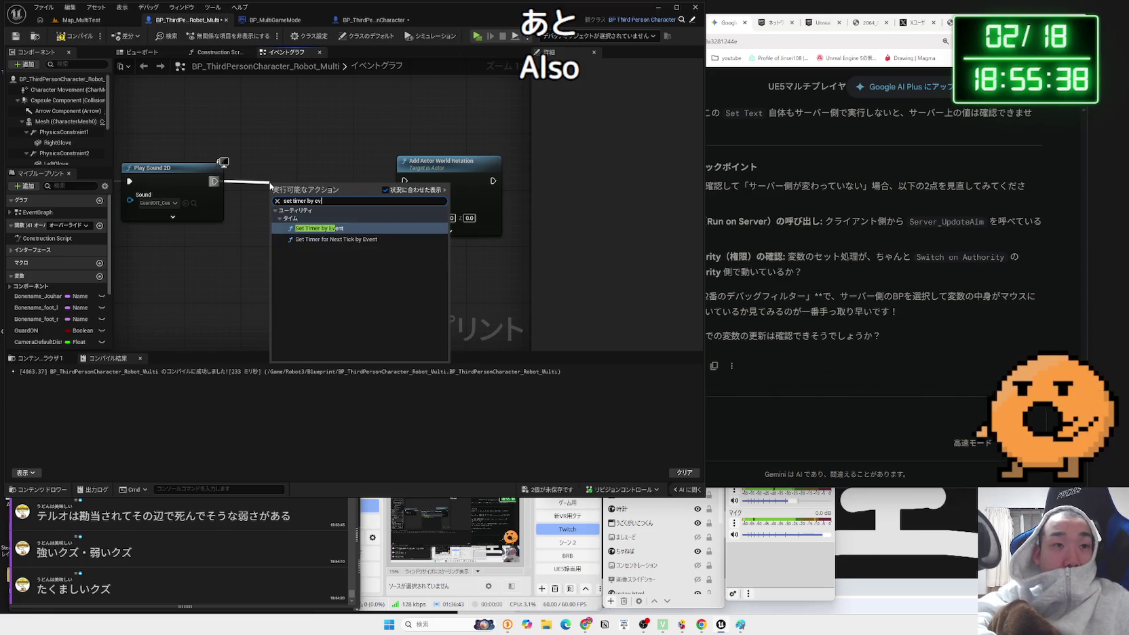
{"action": "left_click", "coordinate": [319, 250]}
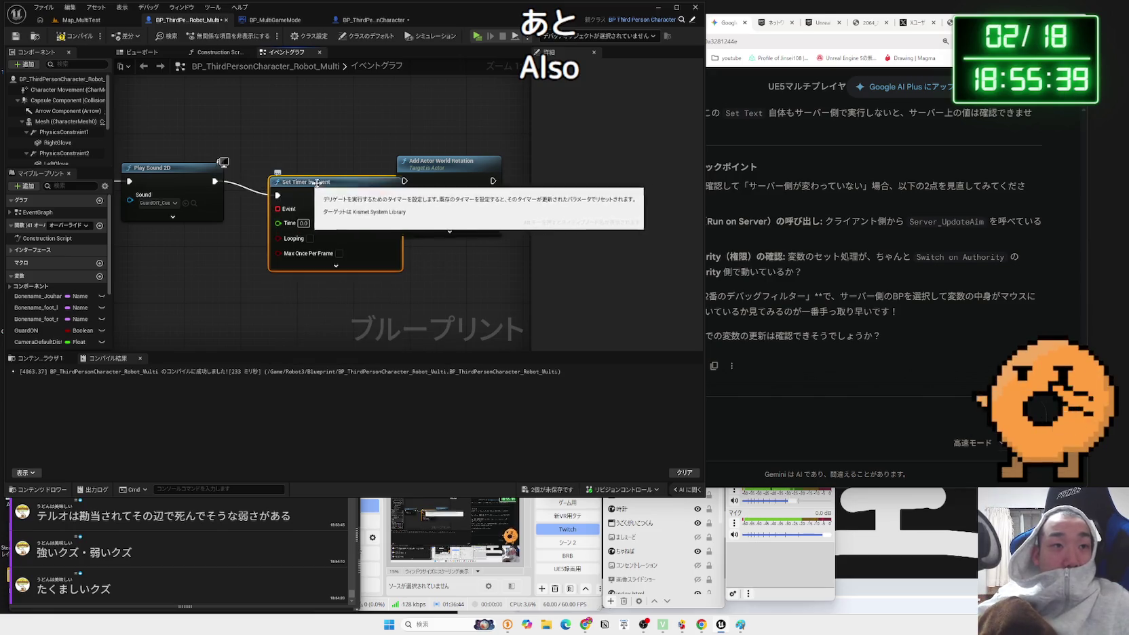
{"action": "left_click_drag", "start_coordinate": [440, 163], "coordinate": [474, 233]}
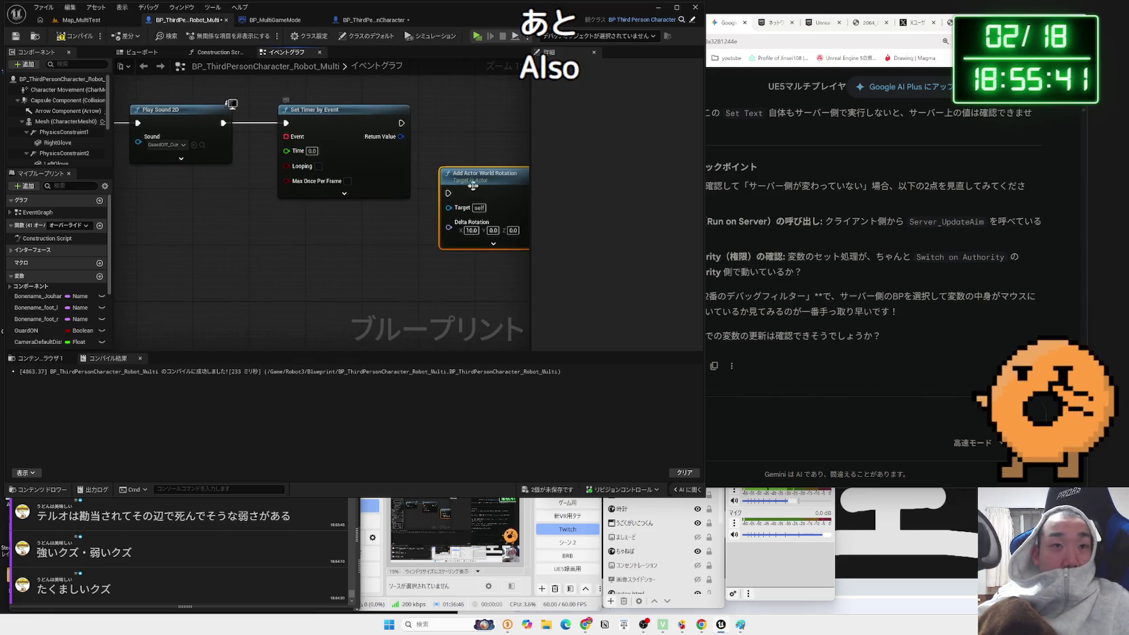
{"action": "left_click_drag", "start_coordinate": [479, 184], "coordinate": [402, 233]}
Create a custom event from the timer's Event pin and wire it to Add Actor World Rotation
{"action": "left_click_drag", "start_coordinate": [288, 137], "coordinate": [237, 195]}
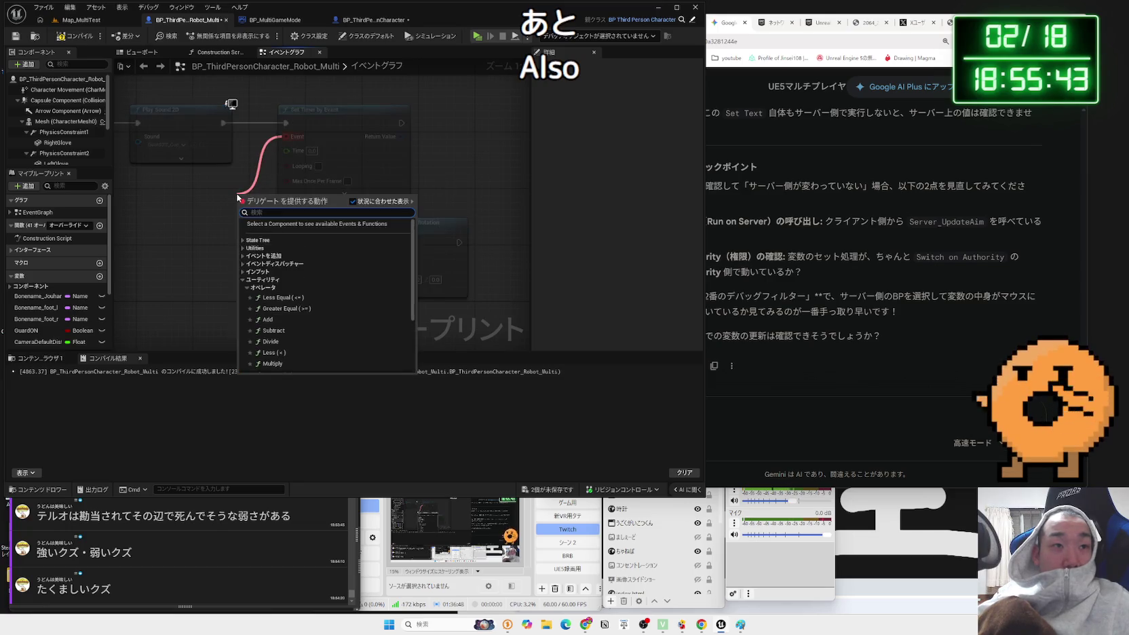
{"action": "left_click", "coordinate": [326, 355]}
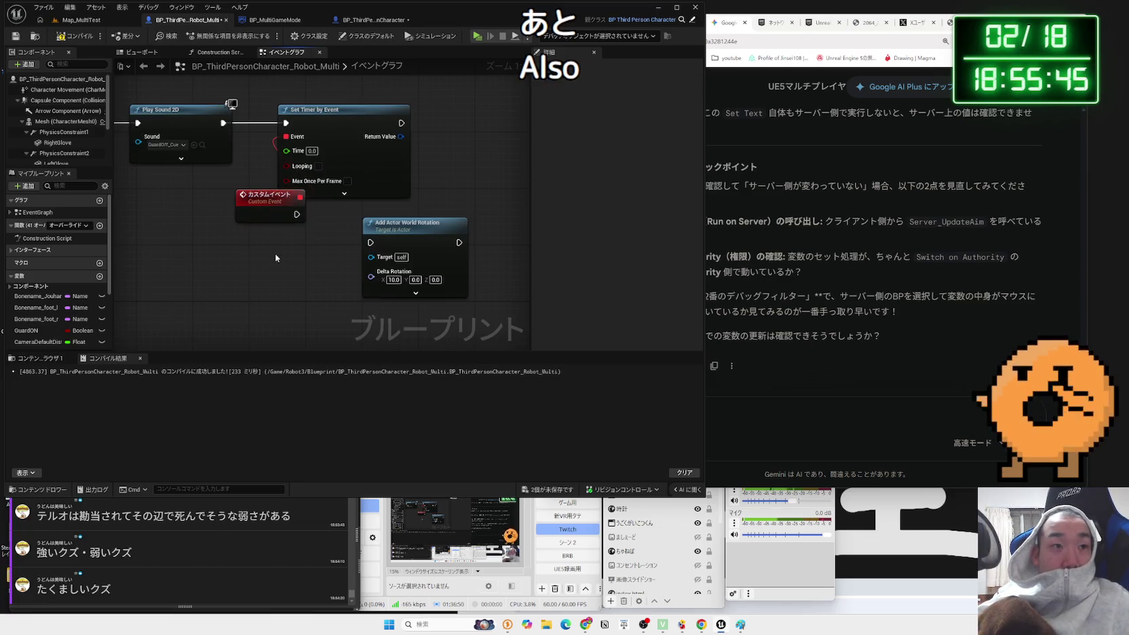
{"action": "mouse_move", "coordinate": [308, 225]}
{"action": "left_mouse_down"}
{"action": "mouse_move", "coordinate": [295, 242]}
{"action": "mouse_move", "coordinate": [345, 245]}
{"action": "mouse_move", "coordinate": [308, 239]}
{"action": "left_mouse_up"}
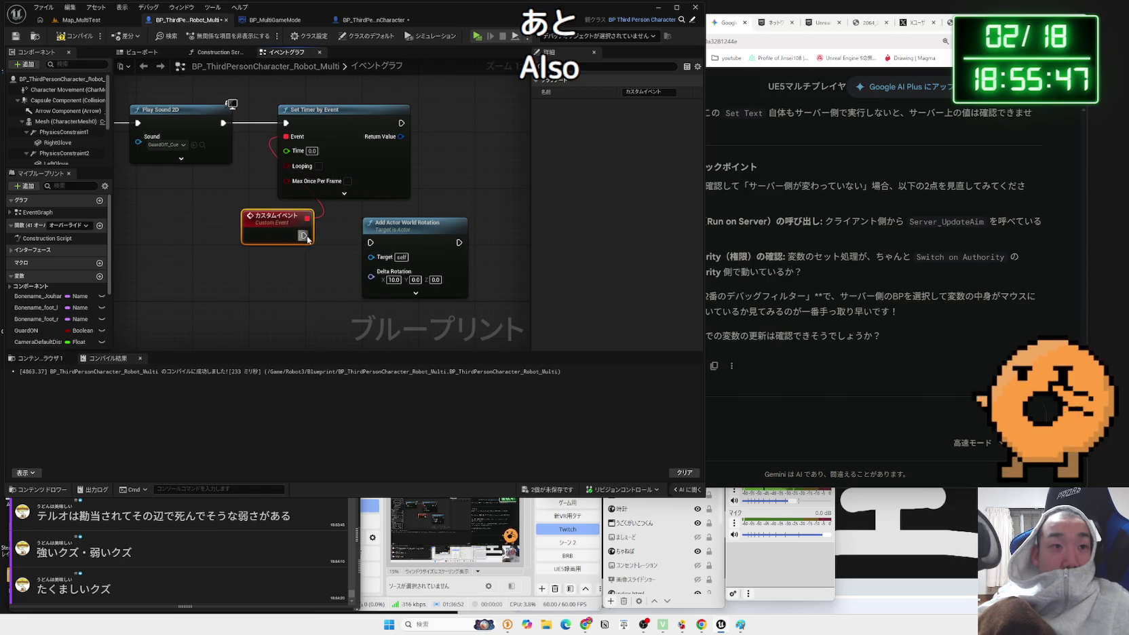
{"action": "left_click_drag", "start_coordinate": [384, 246], "coordinate": [367, 242]}
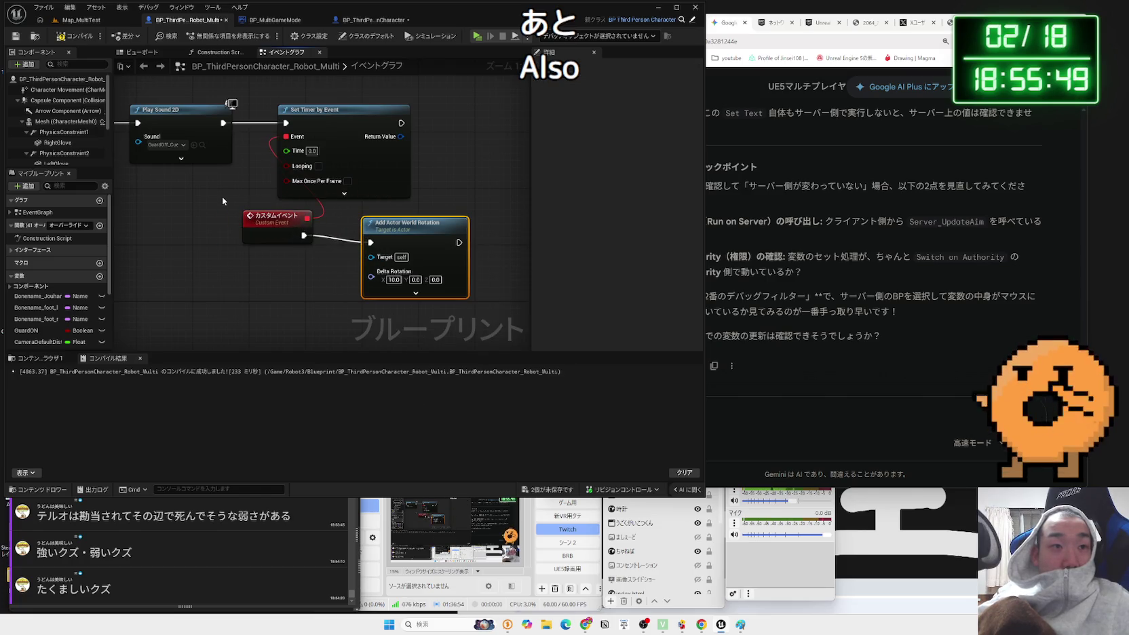
{"action": "left_click", "coordinate": [83, 21]}
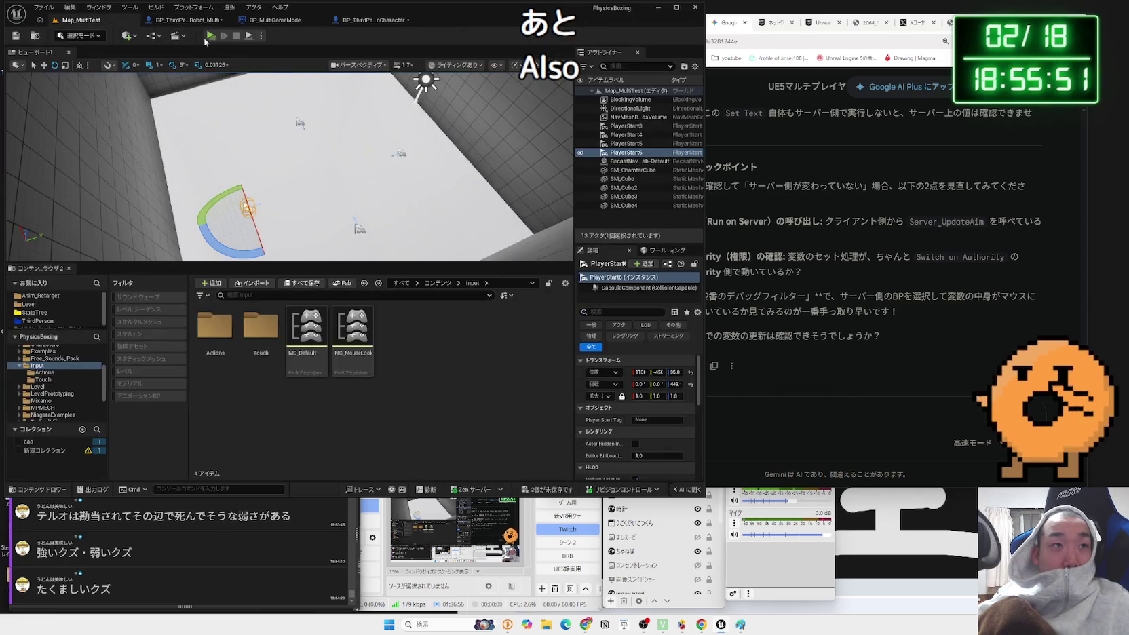
Launch a multiplayer play-in-editor session with server and client, then stop it
{"action": "key", "text": "alt+p"}
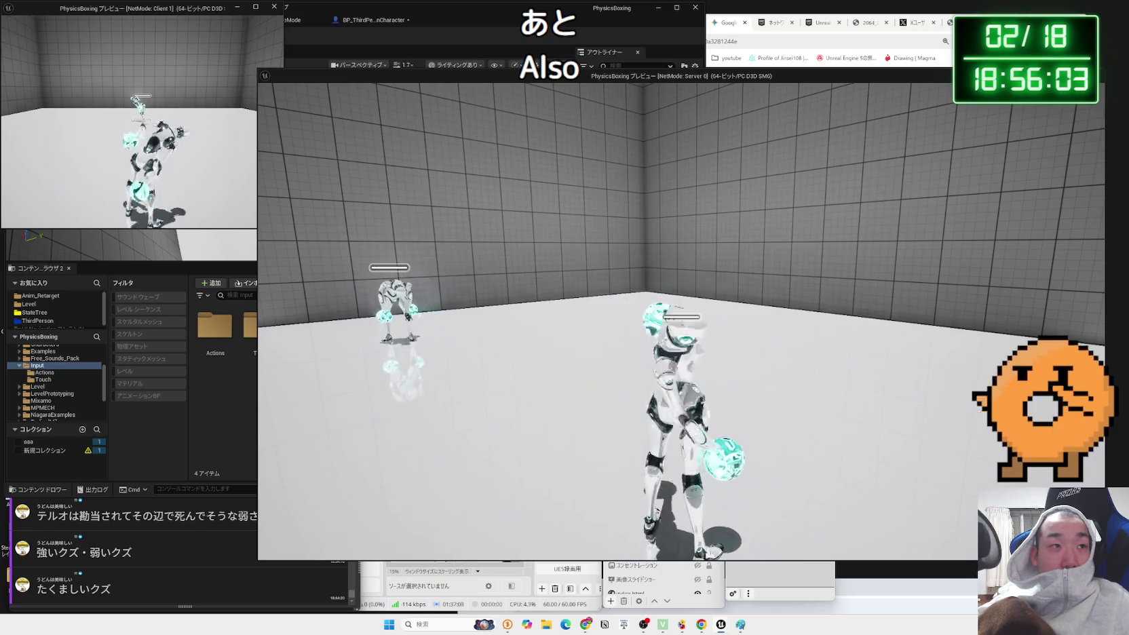
{"action": "key", "text": "Escape"}
{"action": "left_click", "coordinate": [388, 21]}
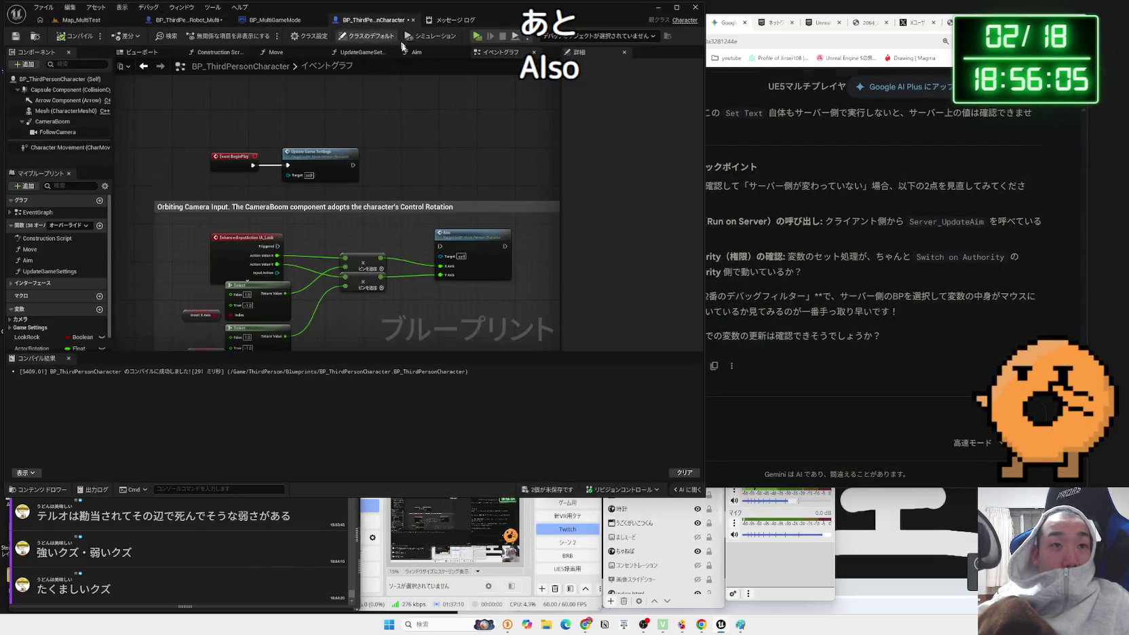
Enter a new Time interval on the Robot_Multi blueprint's Set Timer by Event
{"action": "left_click", "coordinate": [183, 19]}
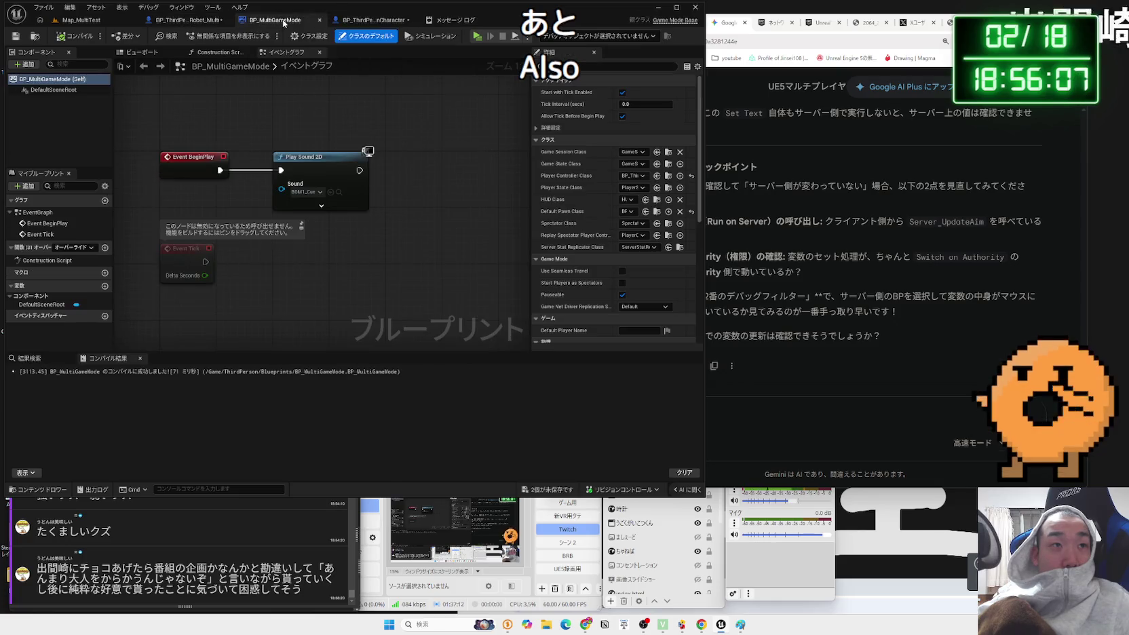
{"action": "left_click", "coordinate": [311, 151]}
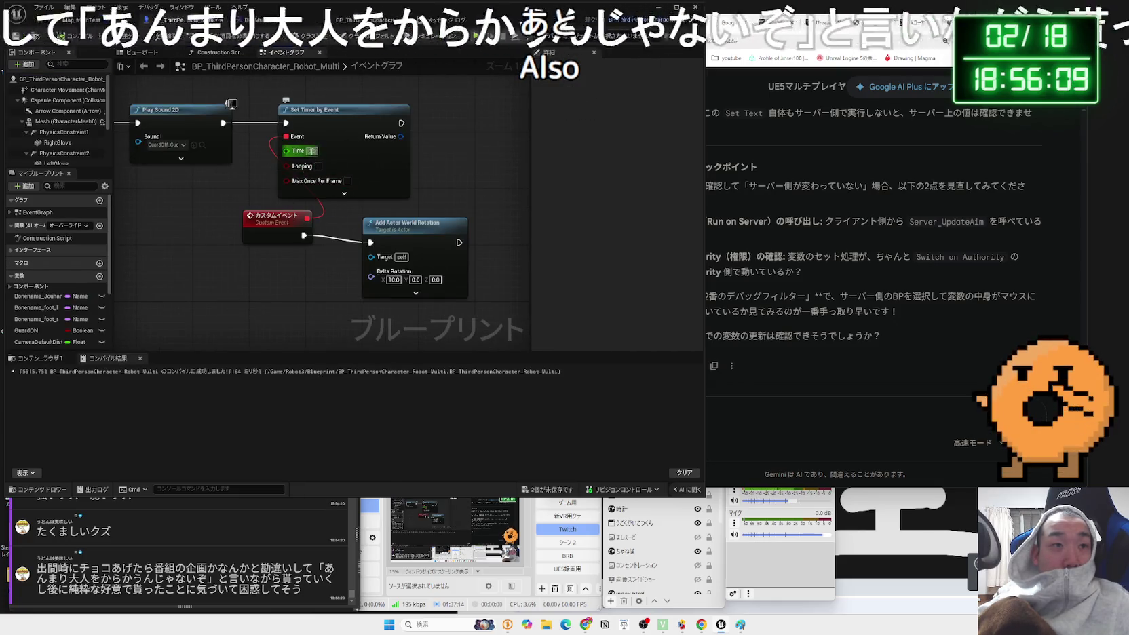
{"action": "type", "text": "1"}
{"action": "key", "text": "Return"}
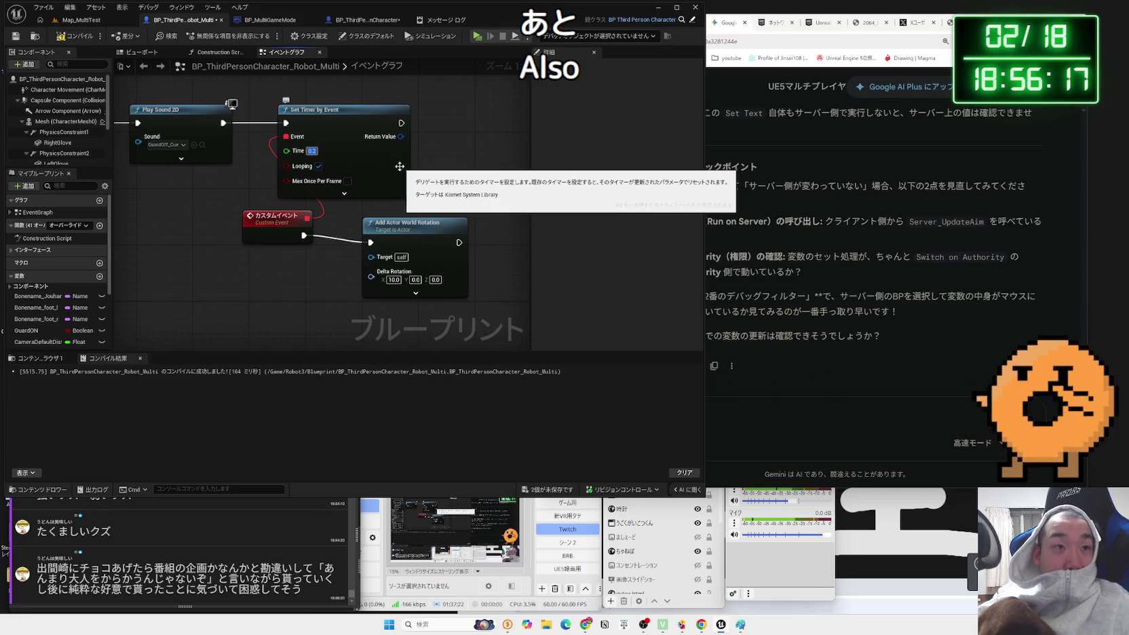
{"action": "left_click", "coordinate": [165, 544]}
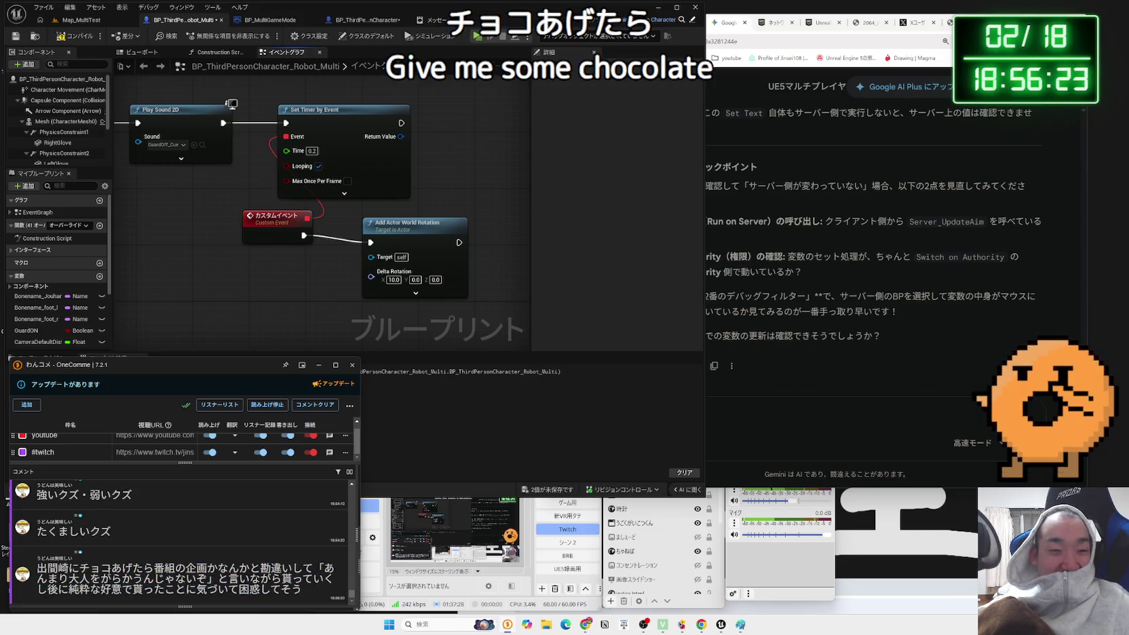
{"action": "left_click", "coordinate": [449, 435]}
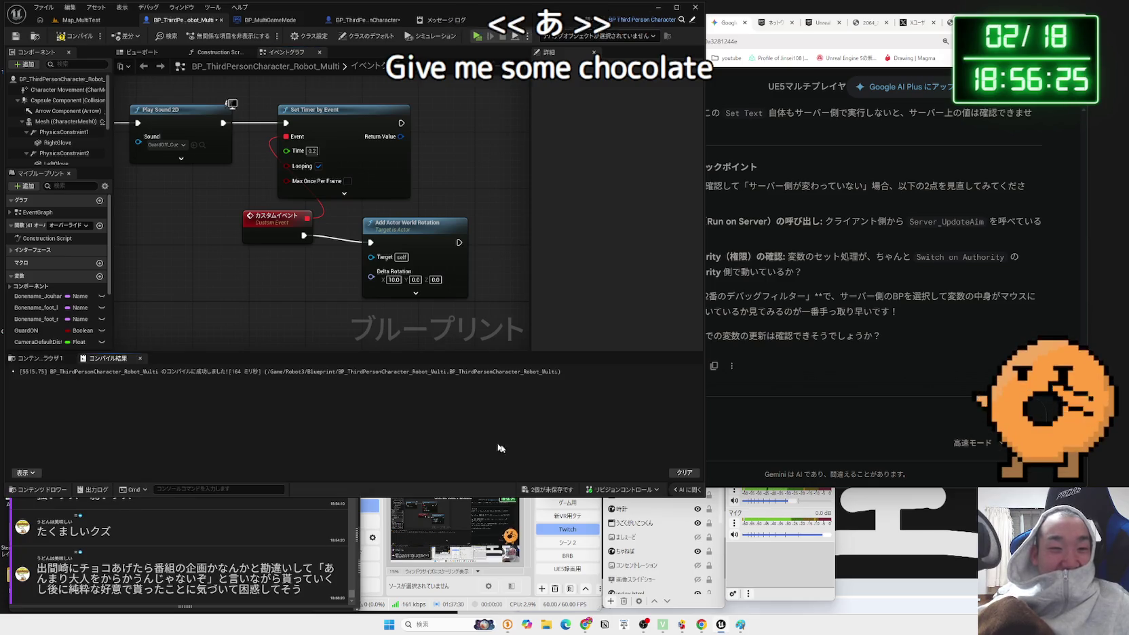
Save all modified assets and run a quick multiplayer play test
{"action": "left_click", "coordinate": [551, 490]}
{"action": "left_click", "coordinate": [634, 412]}
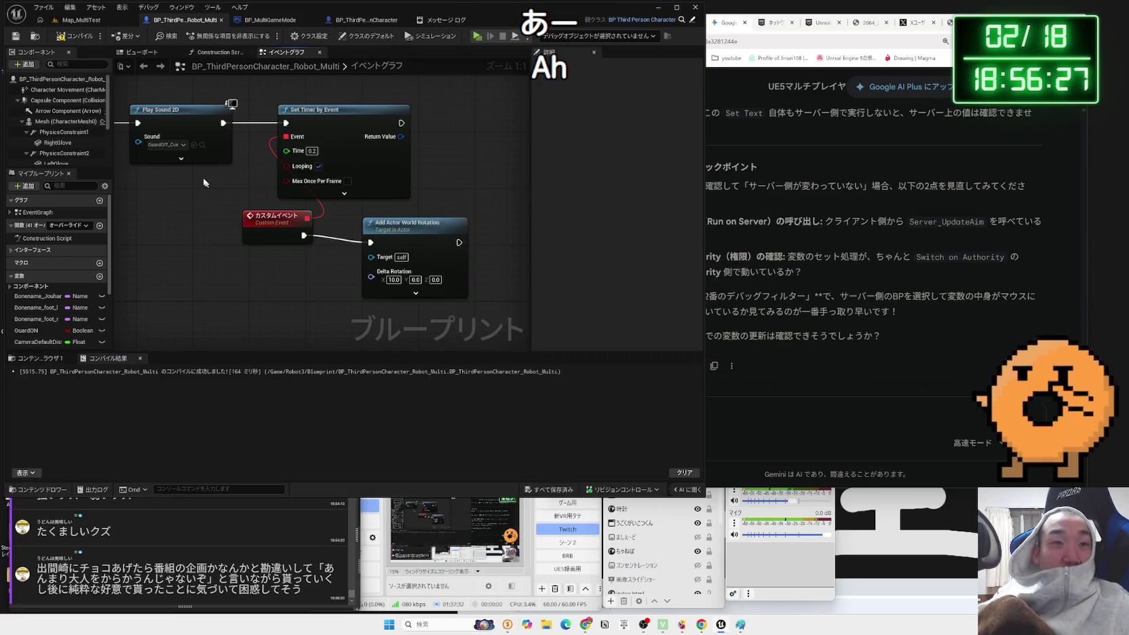
{"action": "left_click", "coordinate": [80, 22]}
{"action": "key", "text": "alt+p"}
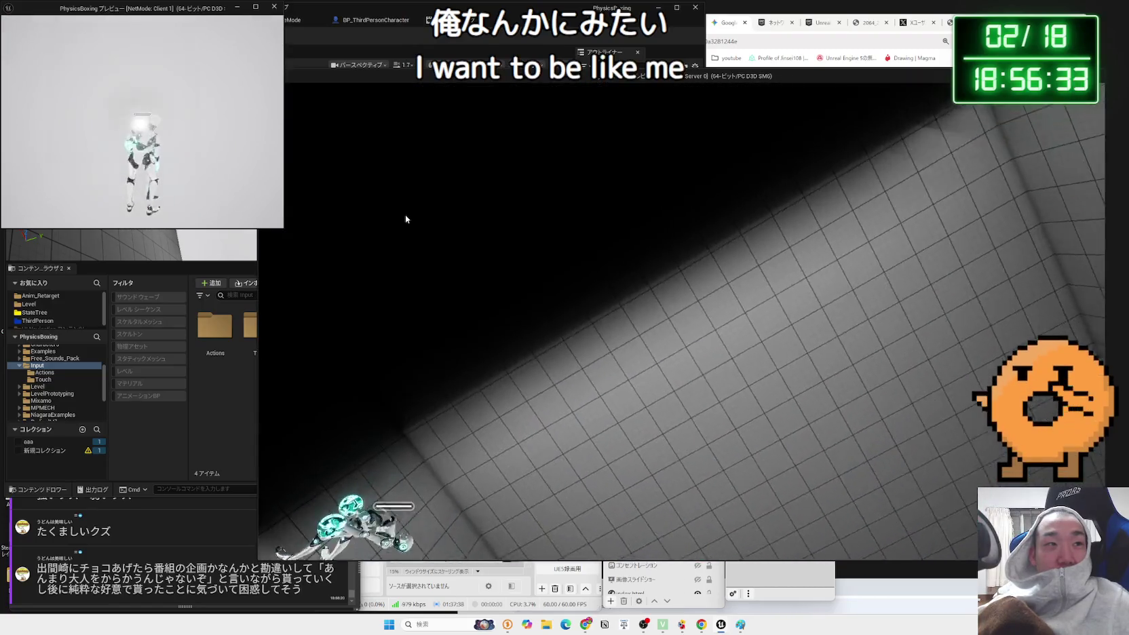
{"action": "key", "text": "Escape"}
Change the rotation delta to X 0 and Z 5, then relaunch the multiplayer test
{"action": "left_click", "coordinate": [274, 20]}
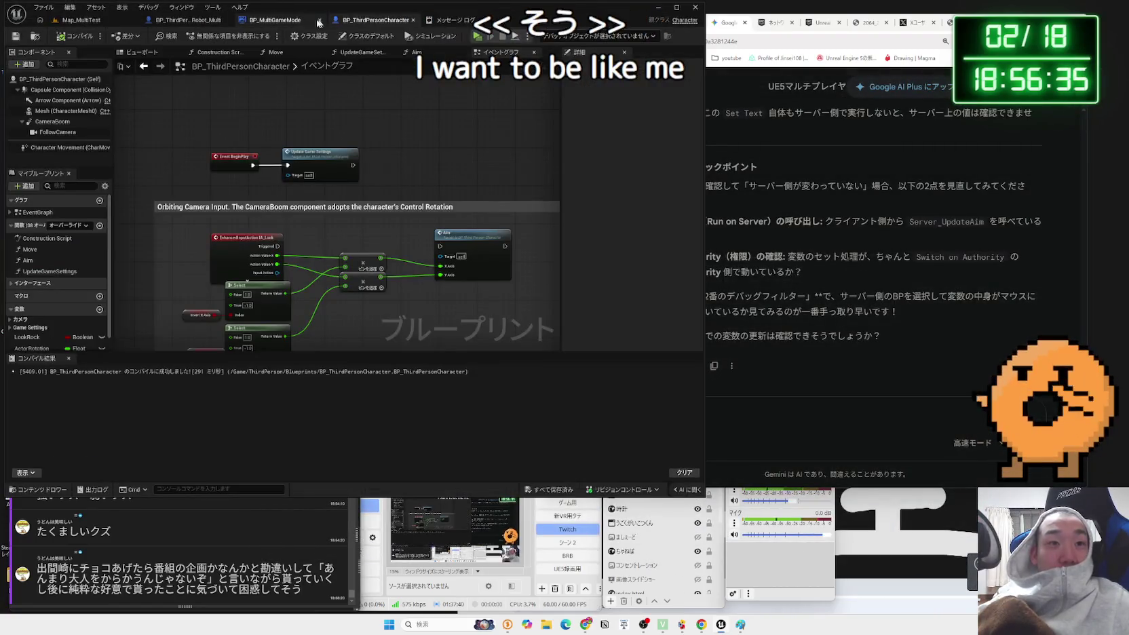
{"action": "left_click", "coordinate": [187, 20]}
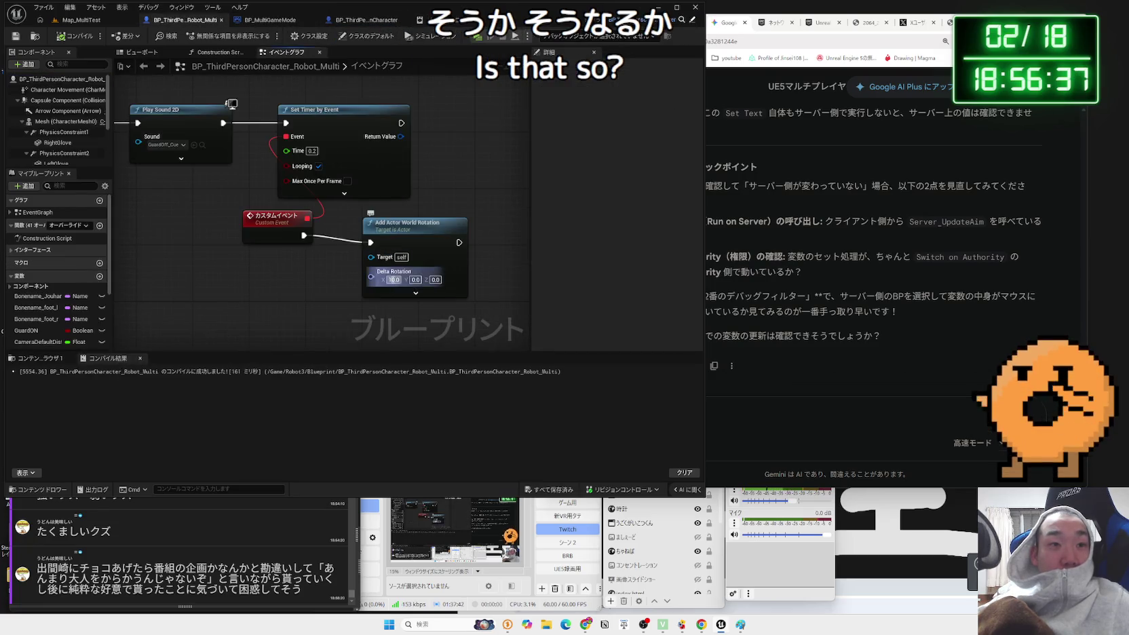
{"action": "type", "text": "0"}
{"action": "key", "text": "Return"}
{"action": "left_click", "coordinate": [432, 280]}
{"action": "type", "text": "1"}
{"action": "key", "text": "Return"}
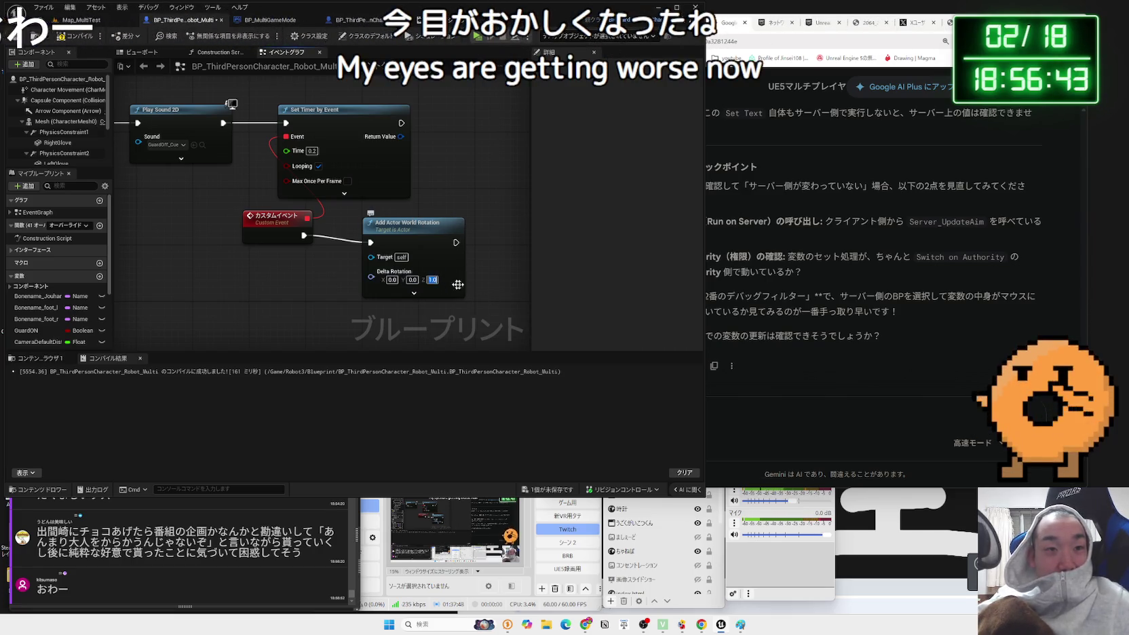
{"action": "type", "text": "5"}
{"action": "key", "text": "Return"}
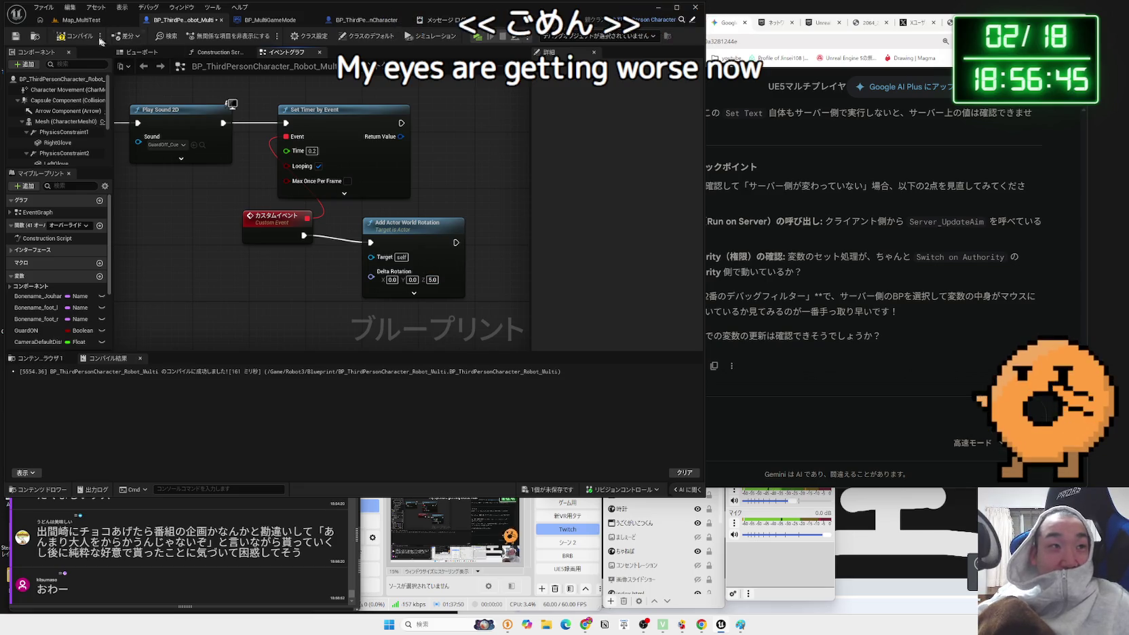
{"action": "left_click", "coordinate": [80, 19]}
{"action": "left_click", "coordinate": [211, 36]}
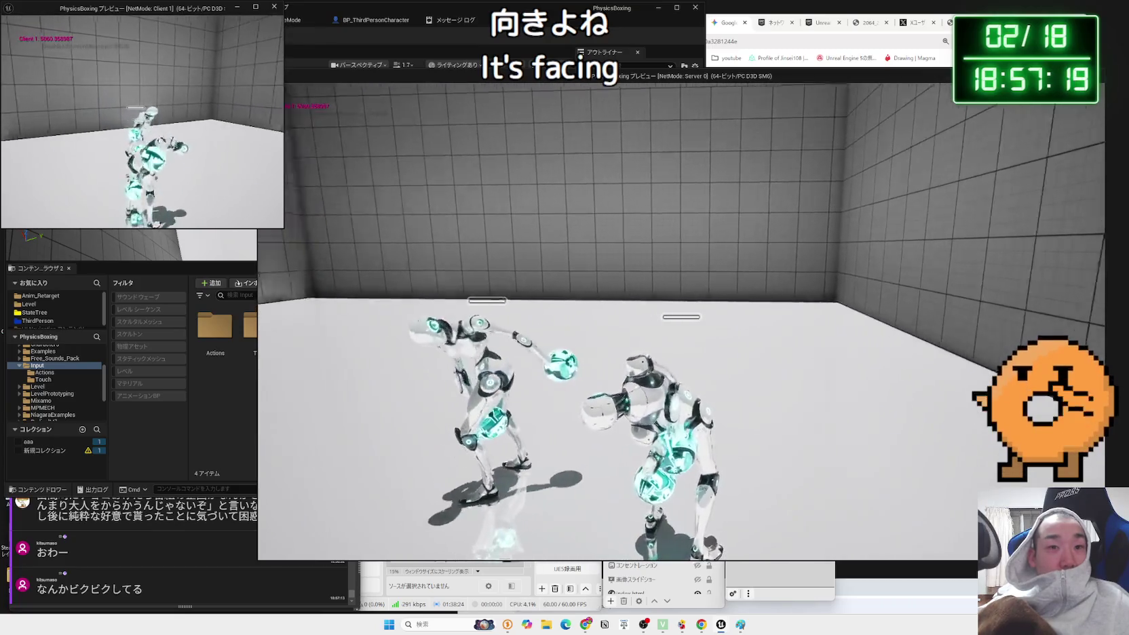
End the Map_MultiTest play session, leaving the output log of its warnings in view
{"action": "key", "text": "Escape"}
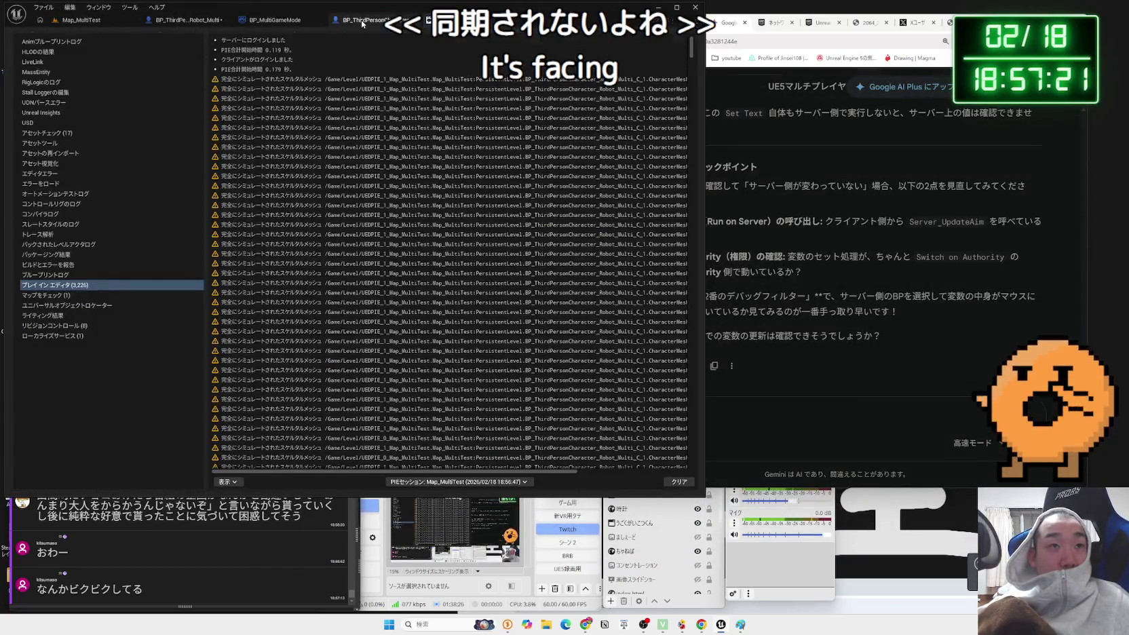
Delete Set Timer by Event, Custom Event and Add Actor World Rotation from Robot_Multi, then compile
{"action": "left_click", "coordinate": [174, 20]}
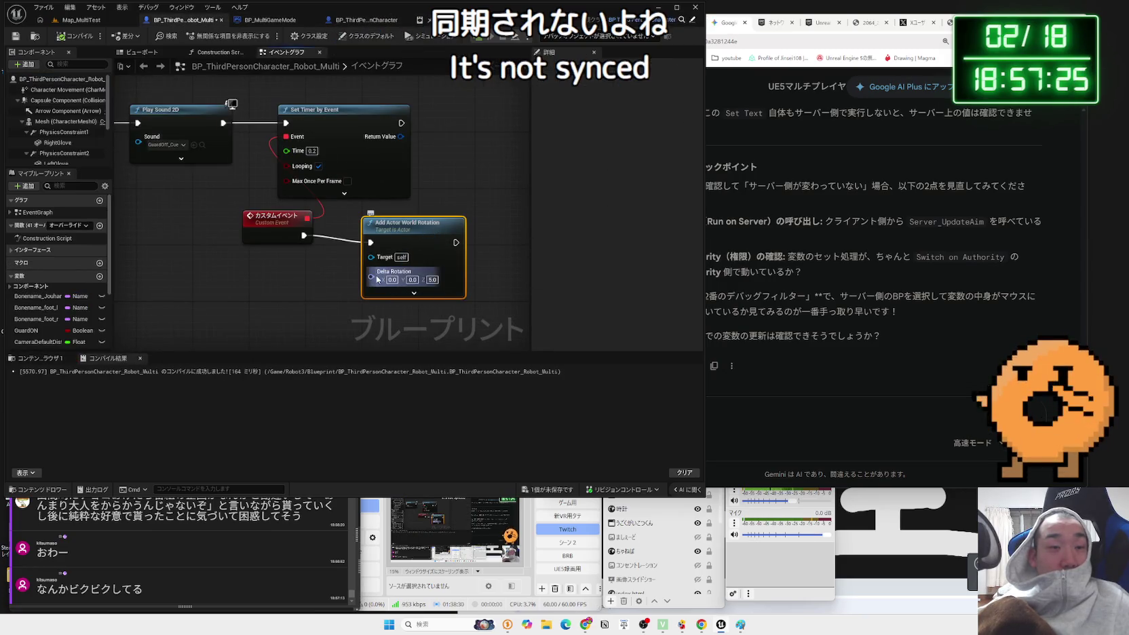
{"action": "scroll", "coordinate": [345, 229], "scroll_direction": "down", "scroll_amount": 2}
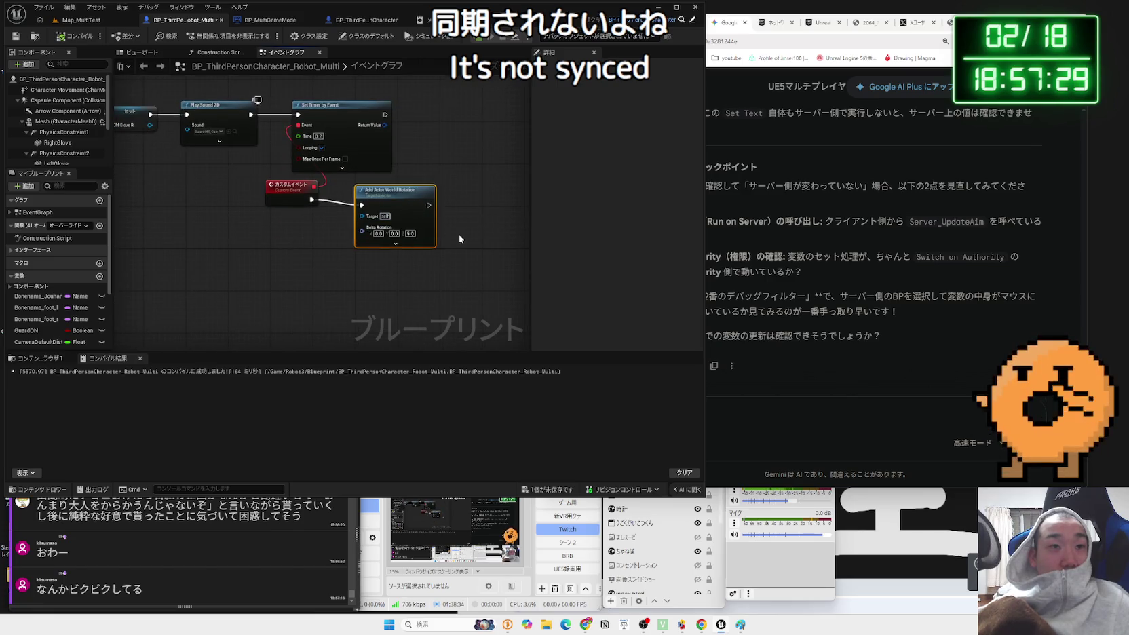
{"action": "left_click_drag", "start_coordinate": [288, 190], "coordinate": [287, 190]}
{"action": "left_click_drag", "start_coordinate": [272, 140], "coordinate": [453, 239]}
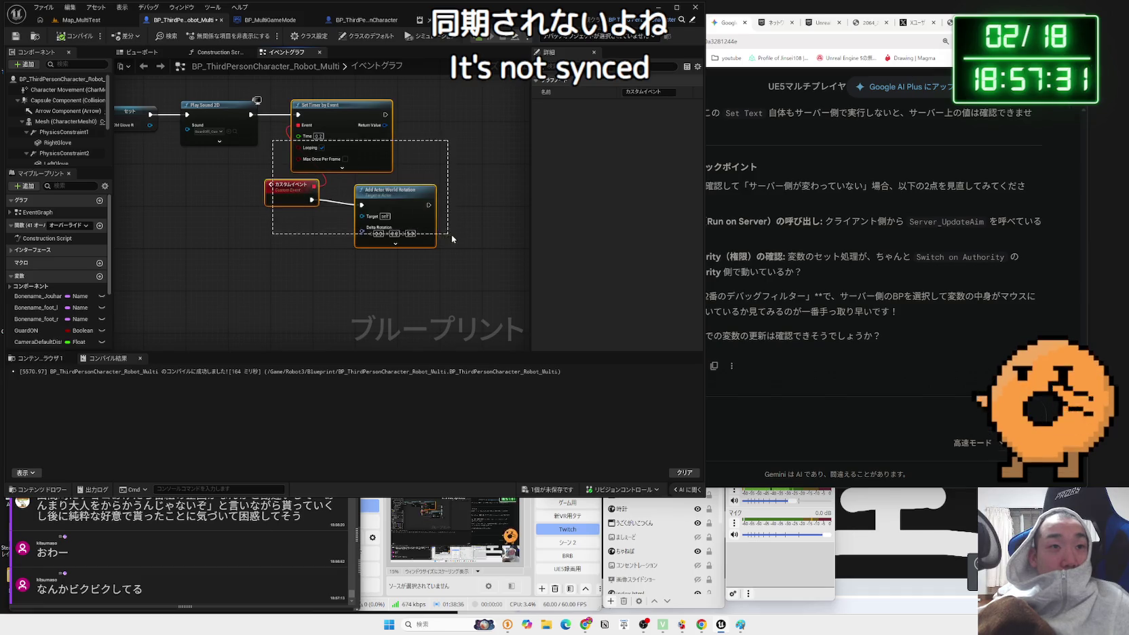
{"action": "key", "text": "Delete"}
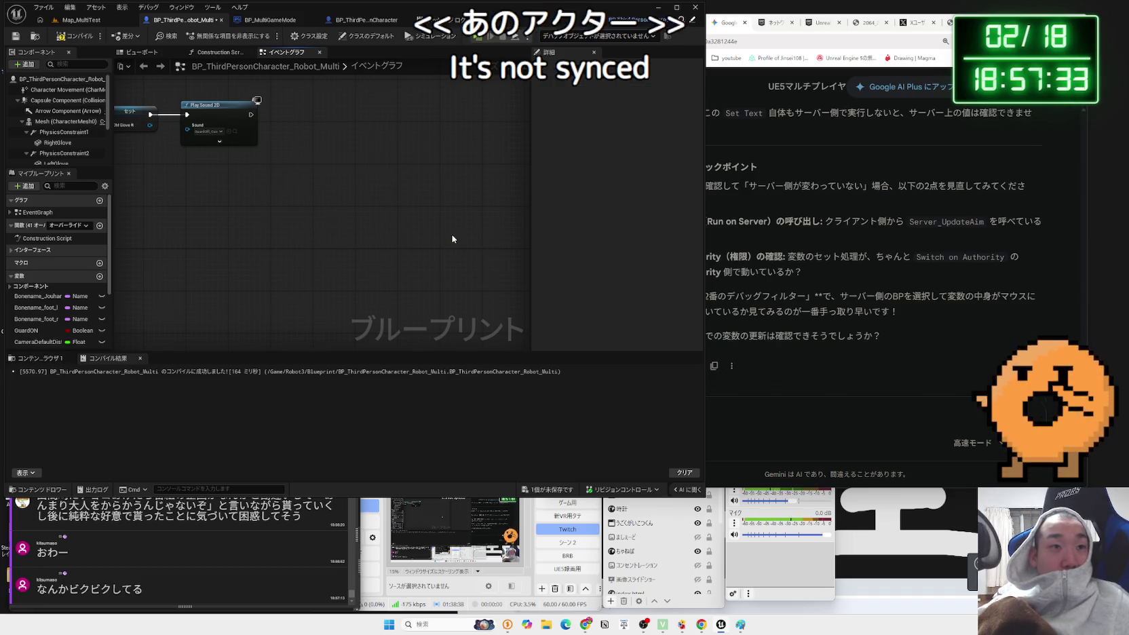
{"action": "left_click", "coordinate": [75, 36]}
{"action": "left_click", "coordinate": [789, 414]}
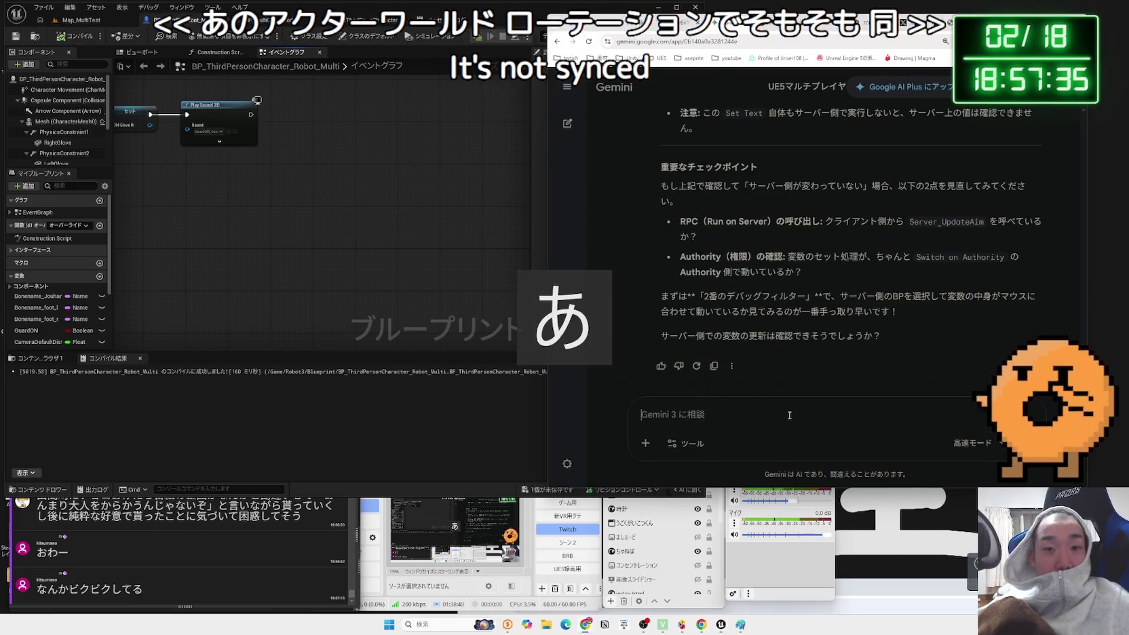
{"action": "type", "text": "A"}
Ask Gemini whether AddActorWorldRotation can be synchronized, then begin a 'UE5' search in a new tab
{"action": "key", "text": "Zenkaku_Hankaku"}
{"action": "type", "text": "ddActorWorldRotation"}
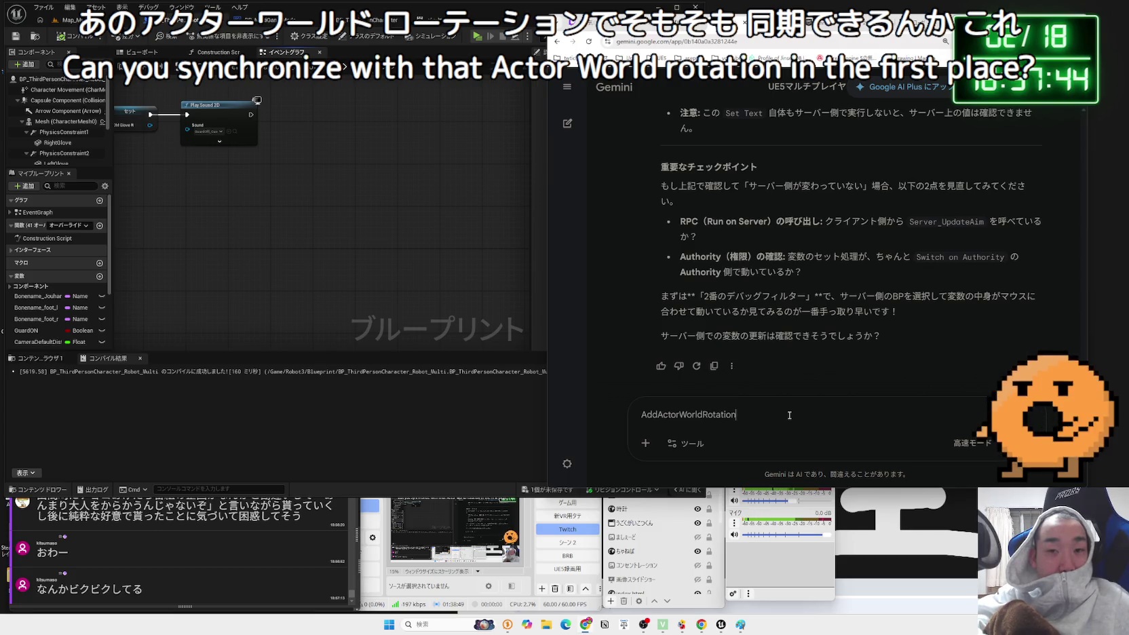
{"action": "key", "text": "Zenkaku_Hankaku"}
{"action": "type", "text": "って s"}
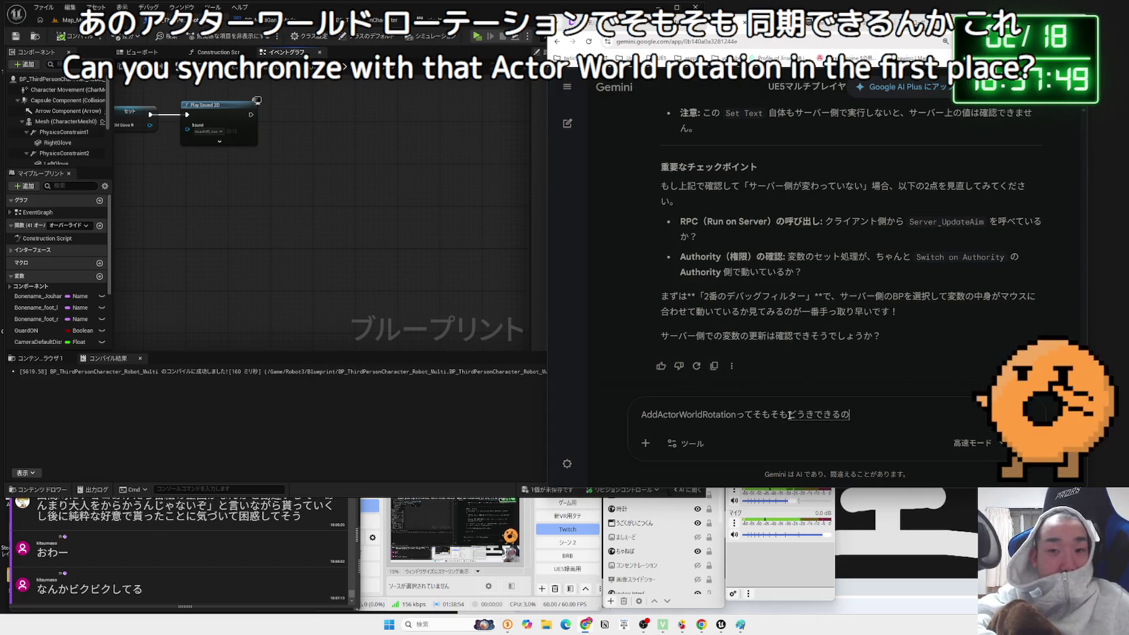
{"action": "key", "text": "Return"}
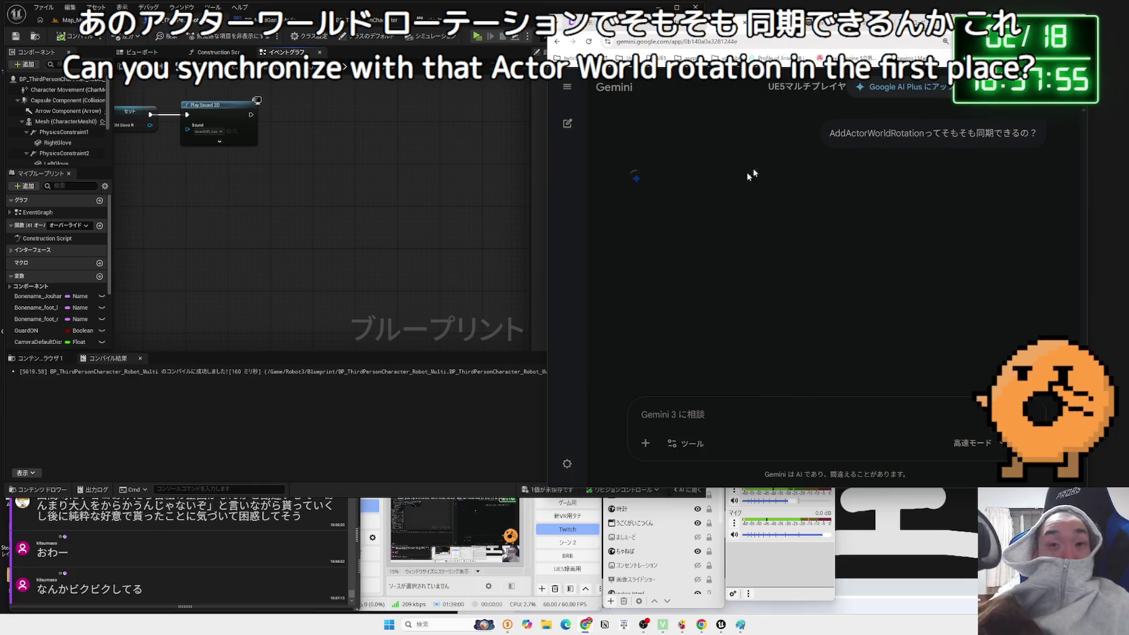
{"action": "key", "text": "ctrl+t"}
{"action": "type", "text": "UE5"}
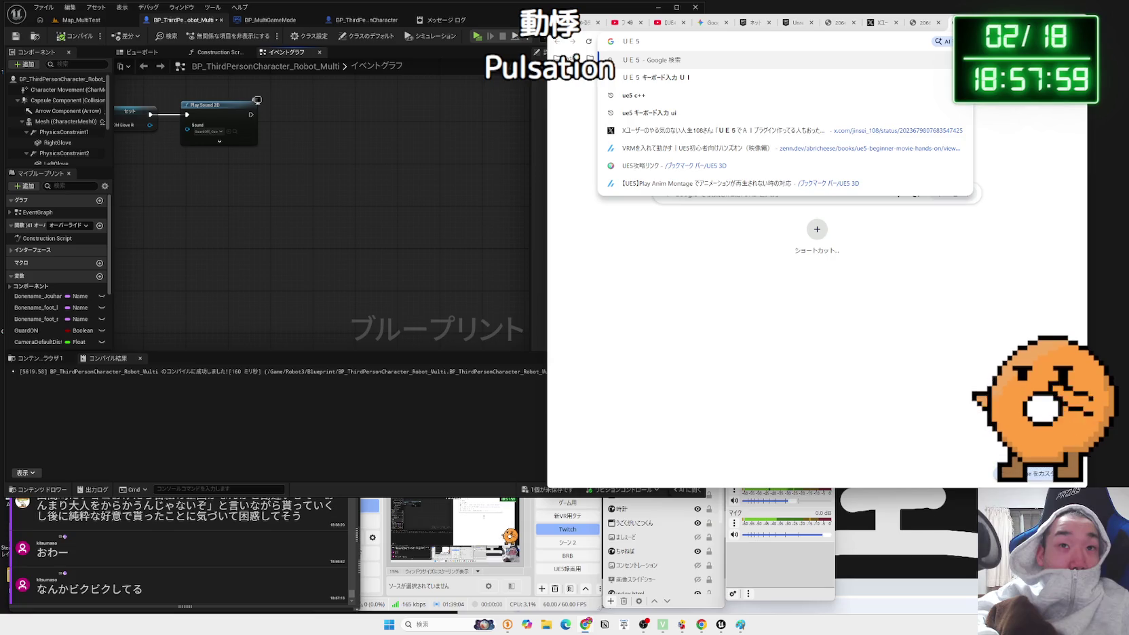
{"action": "type", "text": " まruki"}
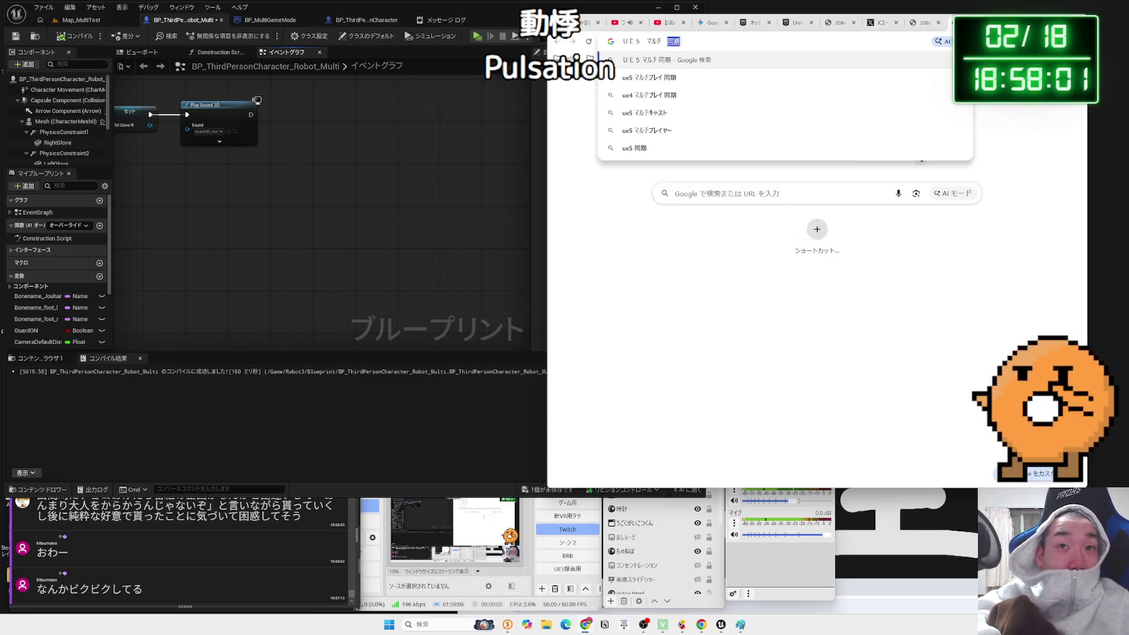
Search Google for 'UE5 マルチ 同期' and expand the full AI overview
{"action": "key", "text": "space"}
{"action": "key", "text": "Return"}
{"action": "key", "text": "Return"}
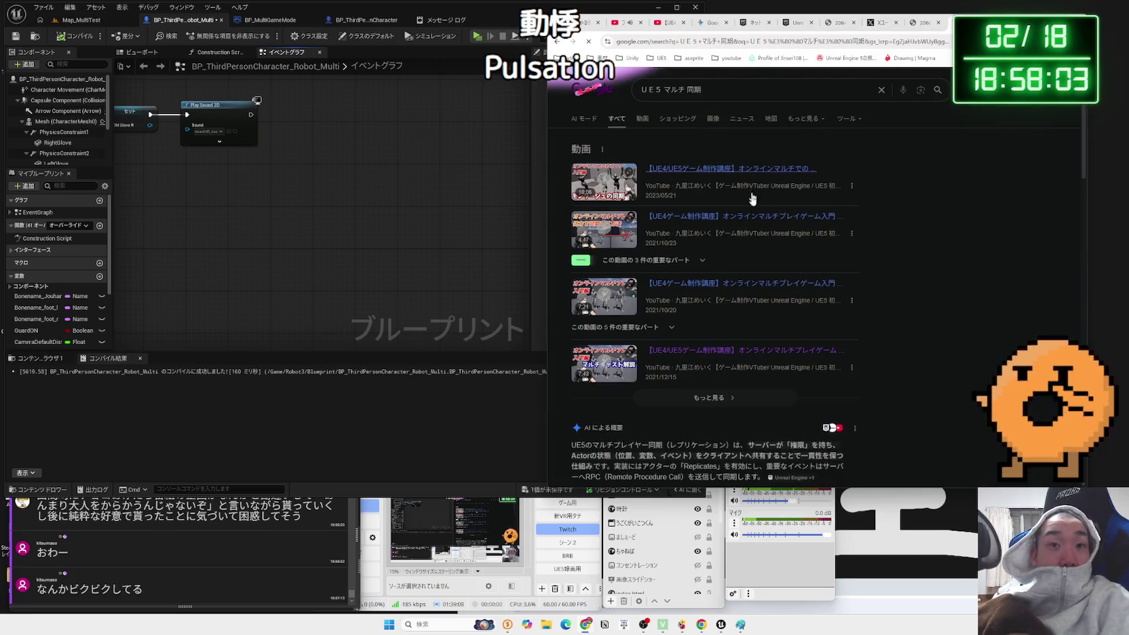
{"action": "scroll", "coordinate": [747, 289], "scroll_direction": "down", "scroll_amount": 5}
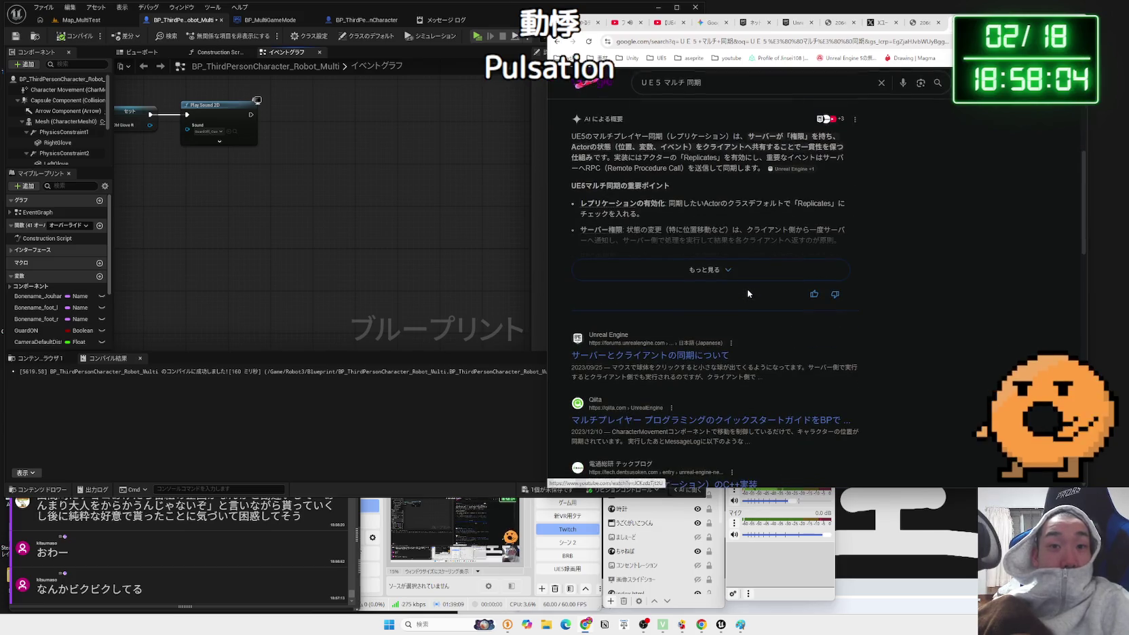
{"action": "left_click", "coordinate": [714, 268]}
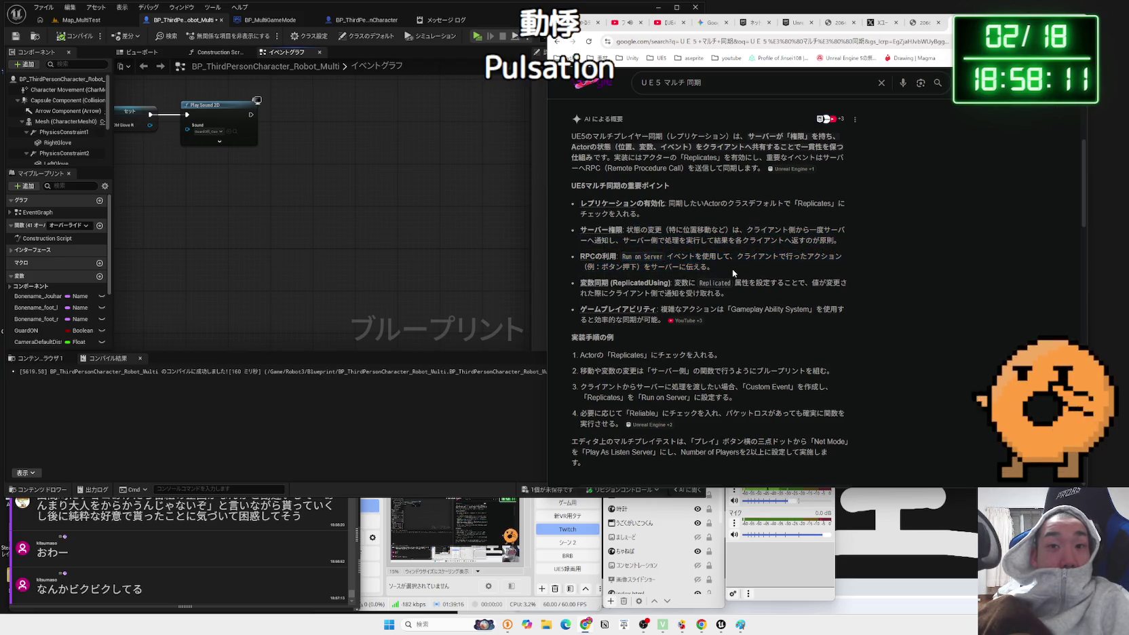
Read through the overview's sync points, then open the Unreal forum thread on server–client synchronization
{"action": "left_click_drag", "start_coordinate": [675, 283], "coordinate": [721, 292]}
{"action": "left_click", "coordinate": [687, 283]}
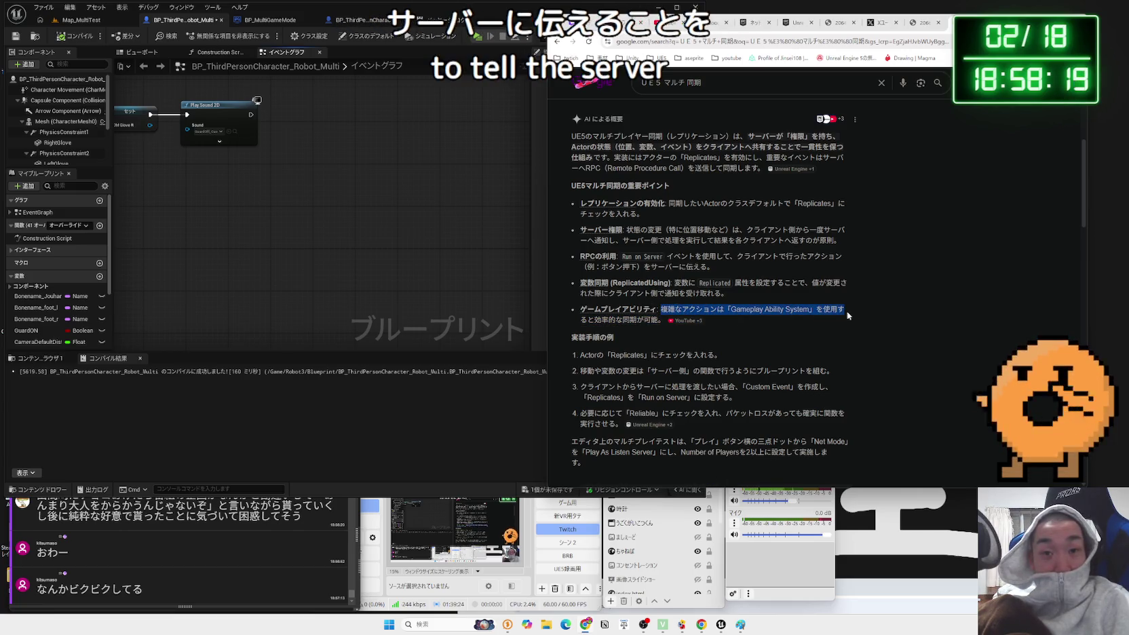
{"action": "left_click", "coordinate": [677, 311]}
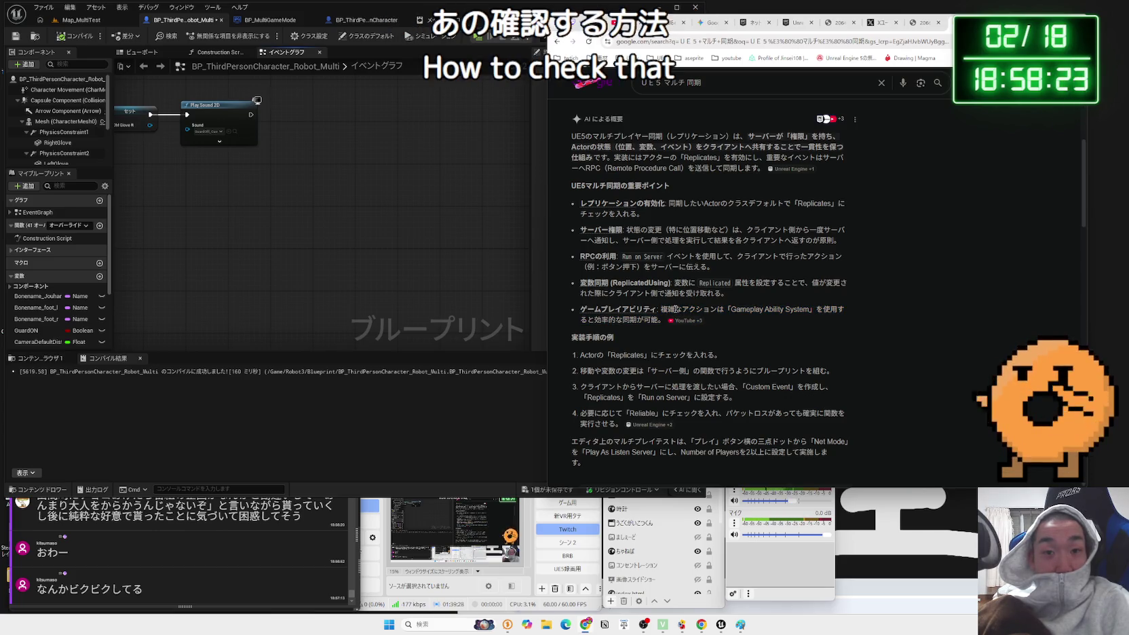
{"action": "scroll", "coordinate": [676, 309], "scroll_direction": "down", "scroll_amount": 3}
{"action": "scroll", "coordinate": [675, 309], "scroll_direction": "up", "scroll_amount": 1}
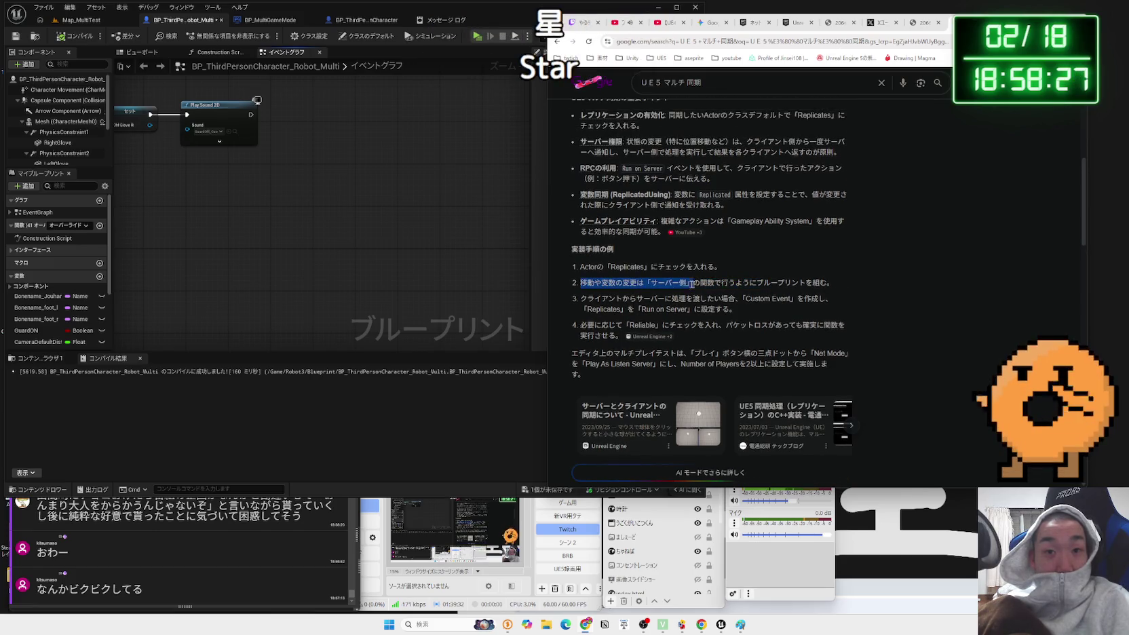
{"action": "left_click", "coordinate": [863, 289]}
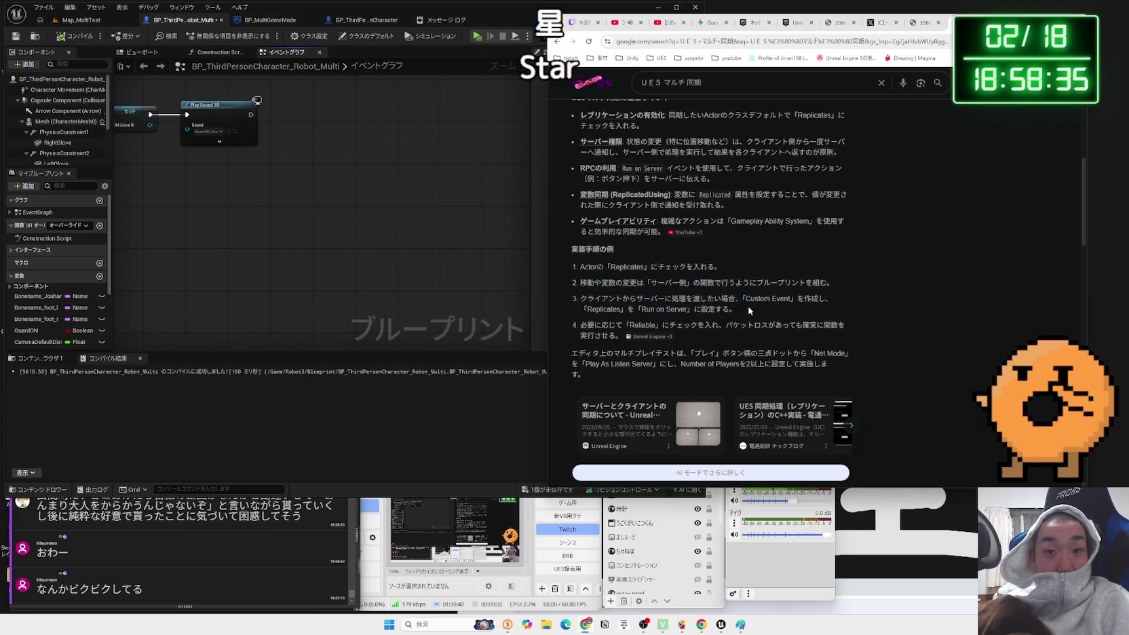
{"action": "scroll", "coordinate": [677, 287], "scroll_direction": "down", "scroll_amount": 2}
{"action": "scroll", "coordinate": [641, 283], "scroll_direction": "down", "scroll_amount": 3}
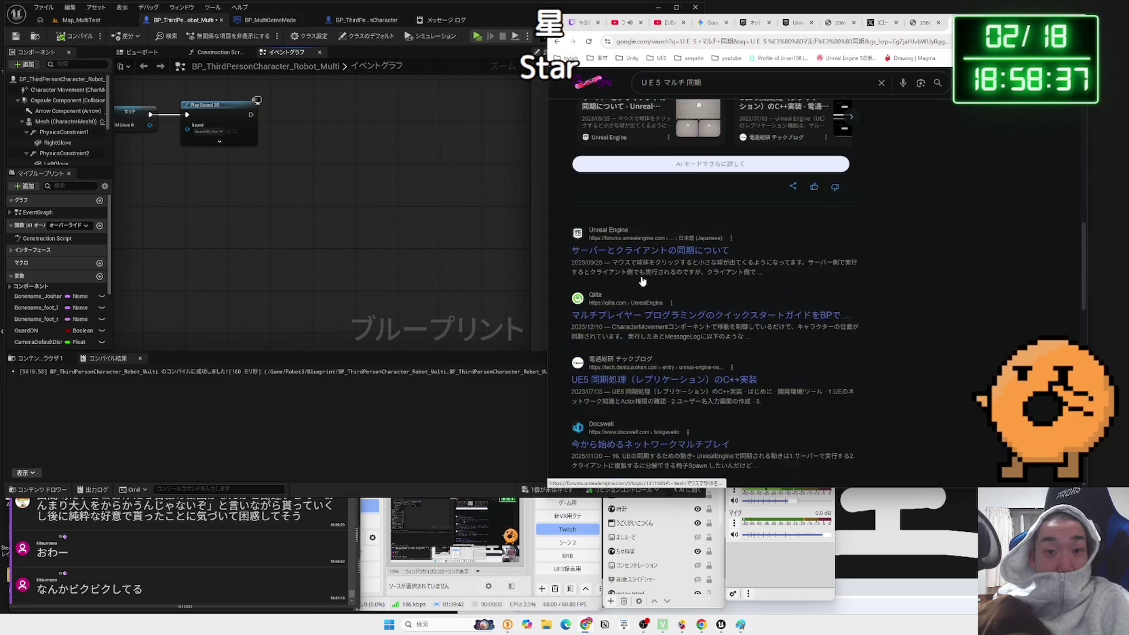
{"action": "scroll", "coordinate": [642, 279], "scroll_direction": "up", "scroll_amount": 5}
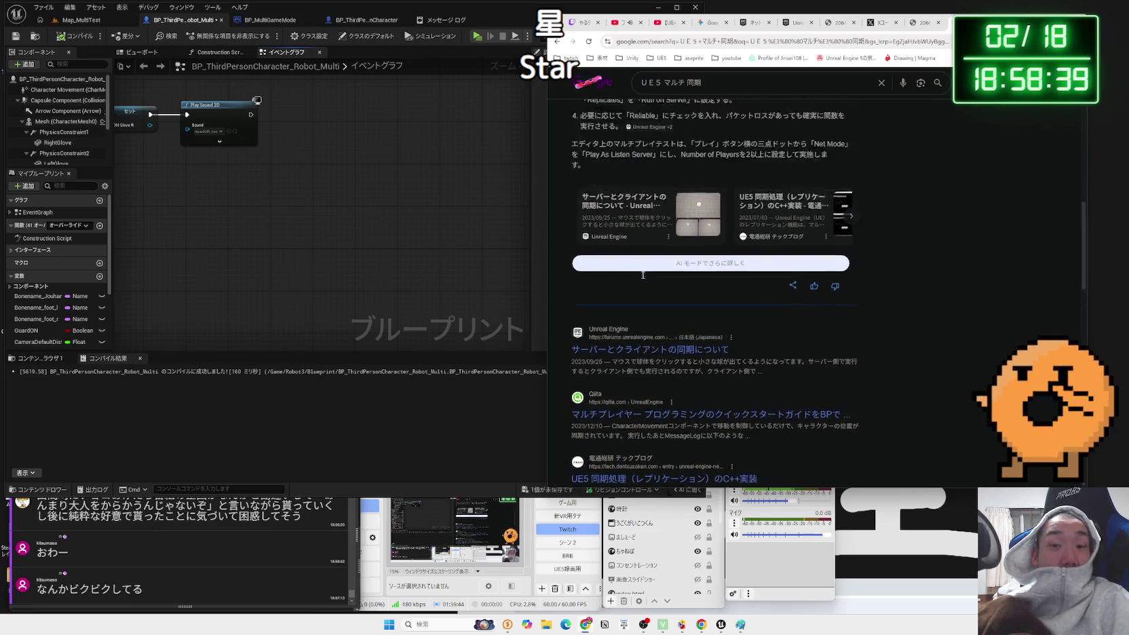
{"action": "left_click", "coordinate": [710, 288]}
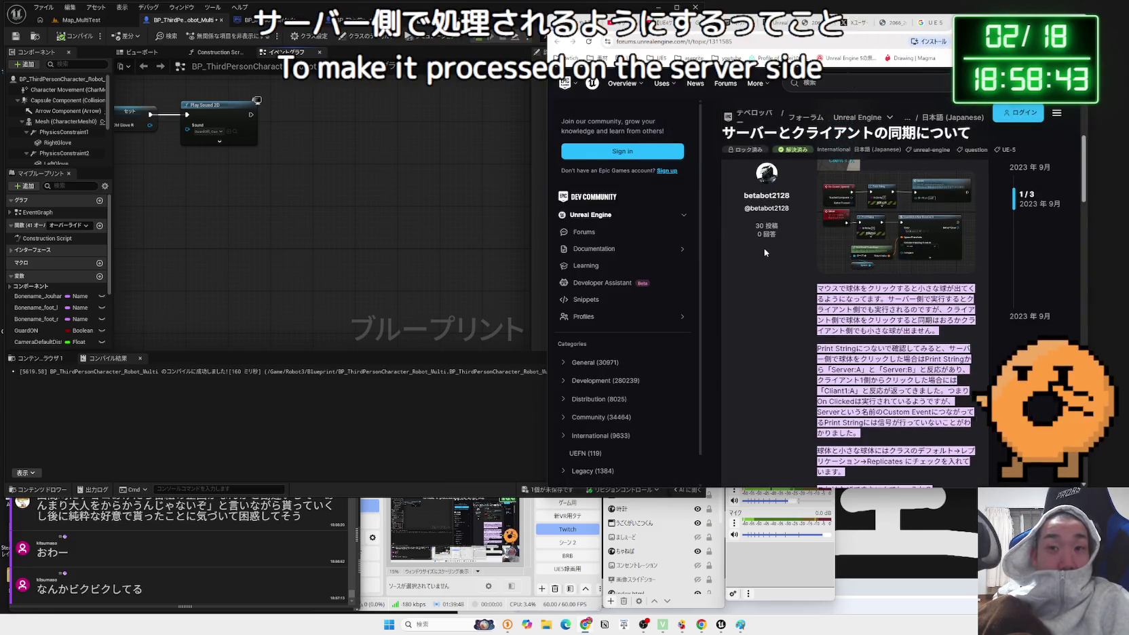
Close the forum thread and save all unsaved changes in the Unreal editor
{"action": "scroll", "coordinate": [768, 254], "scroll_direction": "down", "scroll_amount": 3}
{"action": "key", "text": "ctrl+w"}
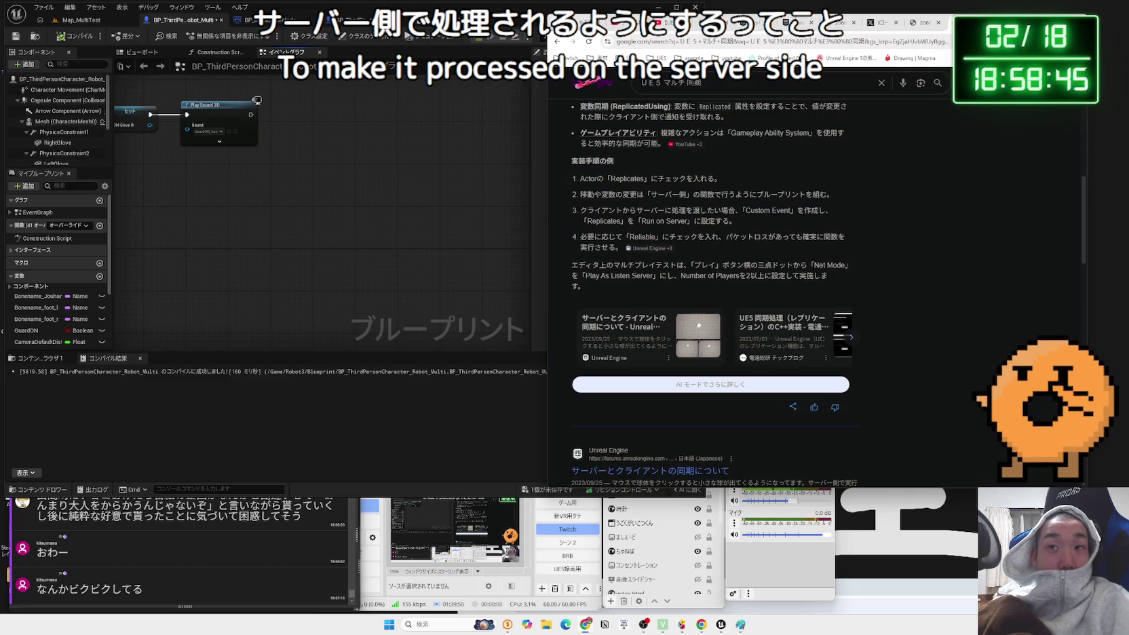
{"action": "left_click", "coordinate": [470, 163]}
{"action": "mouse_move", "coordinate": [292, 174]}
{"action": "left_mouse_down"}
{"action": "mouse_move", "coordinate": [403, 246]}
{"action": "mouse_move", "coordinate": [357, 256]}
{"action": "left_mouse_up"}
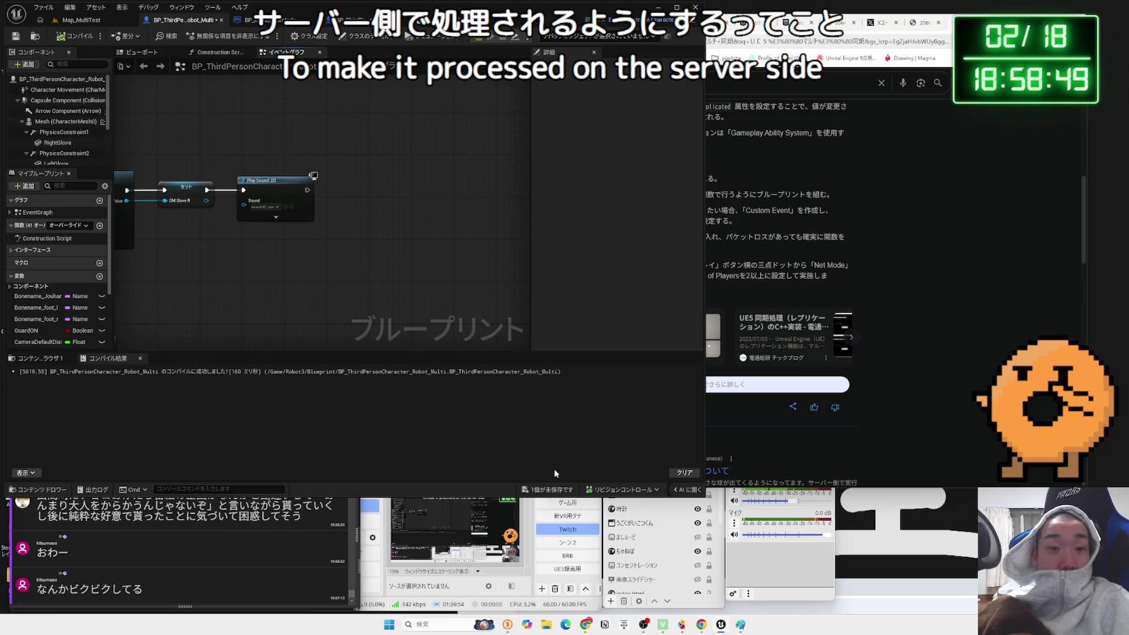
{"action": "left_click", "coordinate": [554, 490]}
Move from the Robot_Multi event graph over to the Map_MultiTest level editor
{"action": "left_click_drag", "start_coordinate": [282, 97], "coordinate": [388, 62]}
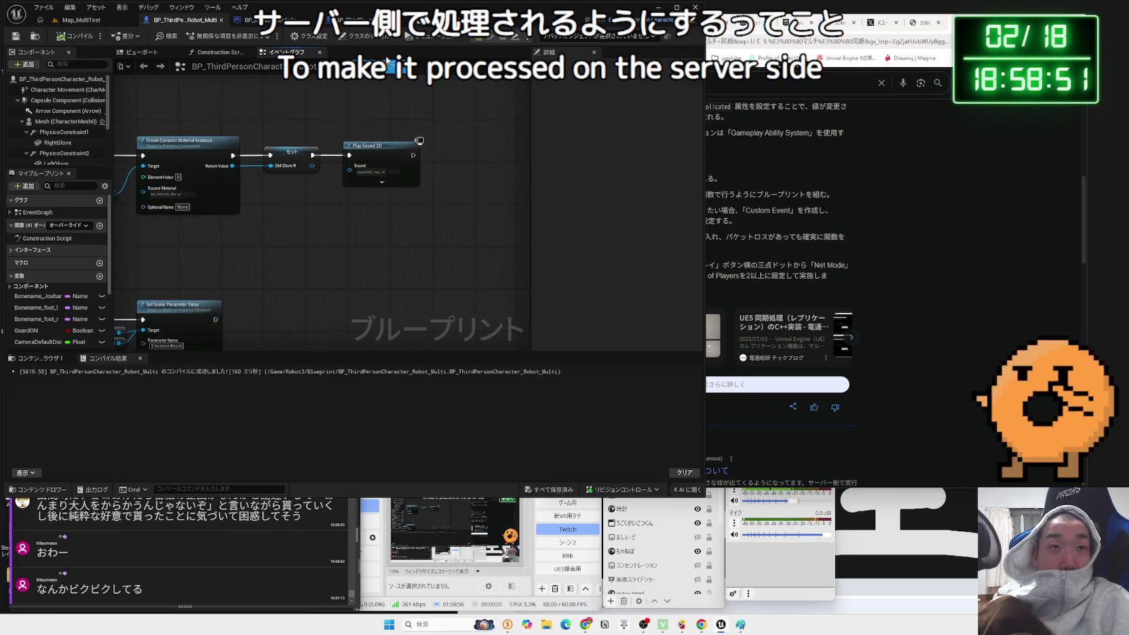
{"action": "left_click", "coordinate": [247, 20]}
{"action": "left_click", "coordinate": [183, 20]}
{"action": "left_click", "coordinate": [217, 52]}
{"action": "left_click", "coordinate": [81, 20]}
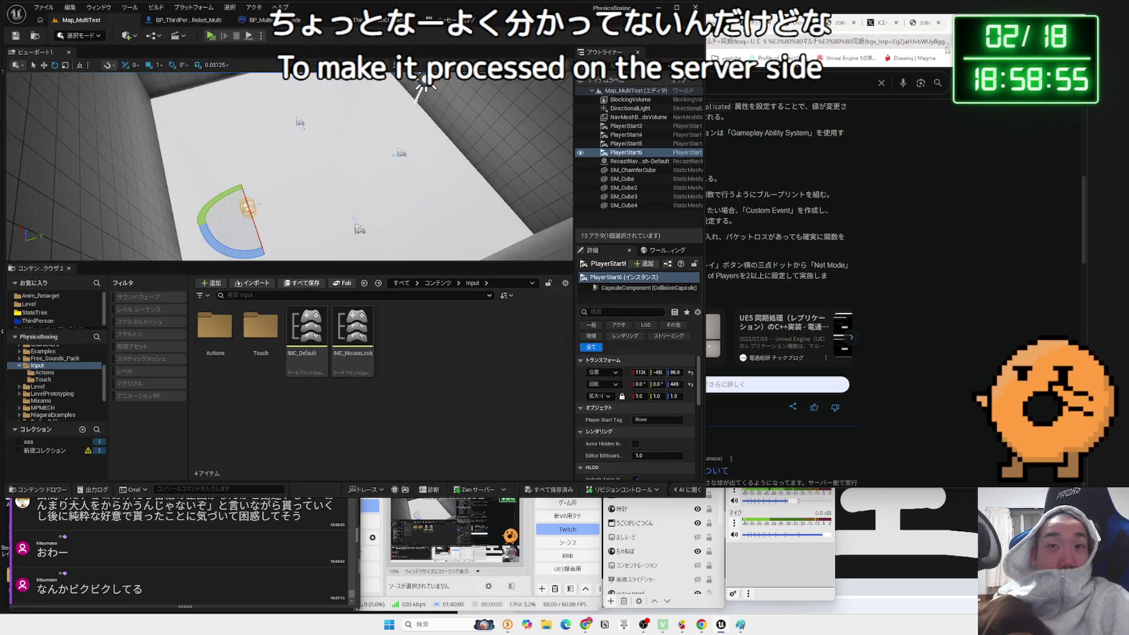
Back in Chrome, go through the open tabs to the Gemini chat about AddActorWorldRotation
{"action": "key", "text": "alt+Tab"}
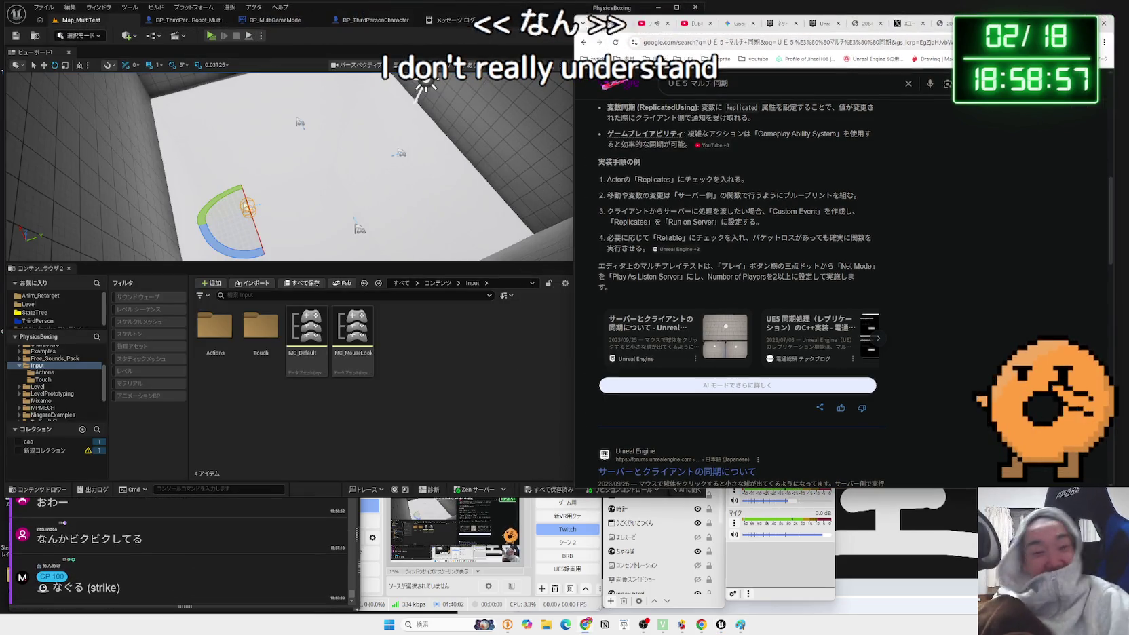
{"action": "left_click", "coordinate": [863, 23]}
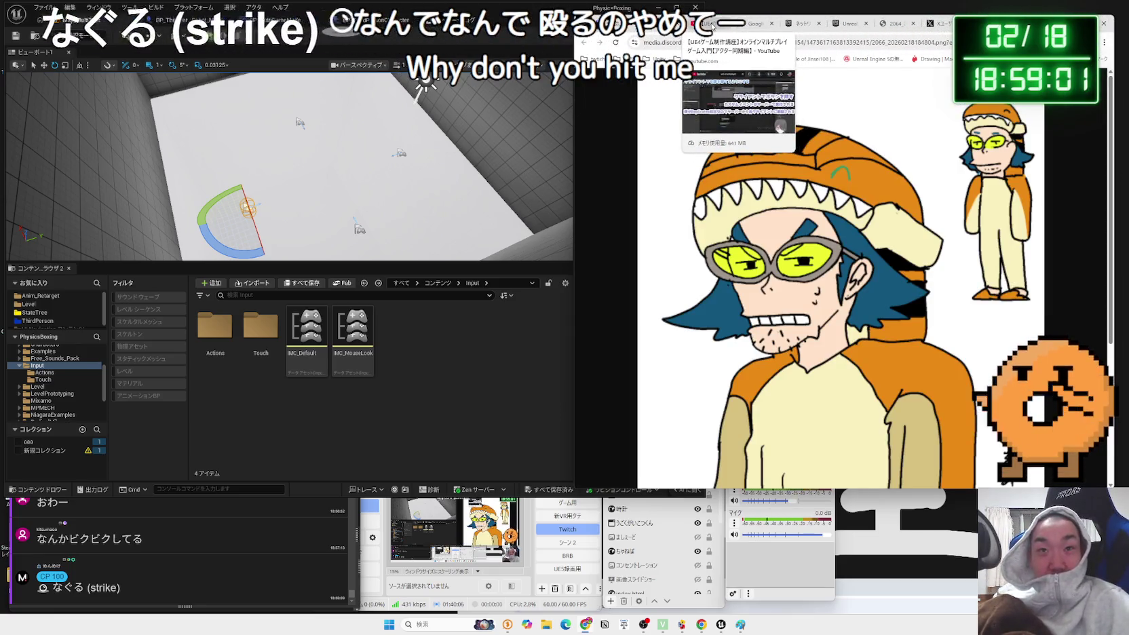
{"action": "left_click", "coordinate": [709, 24]}
{"action": "left_click", "coordinate": [712, 27]}
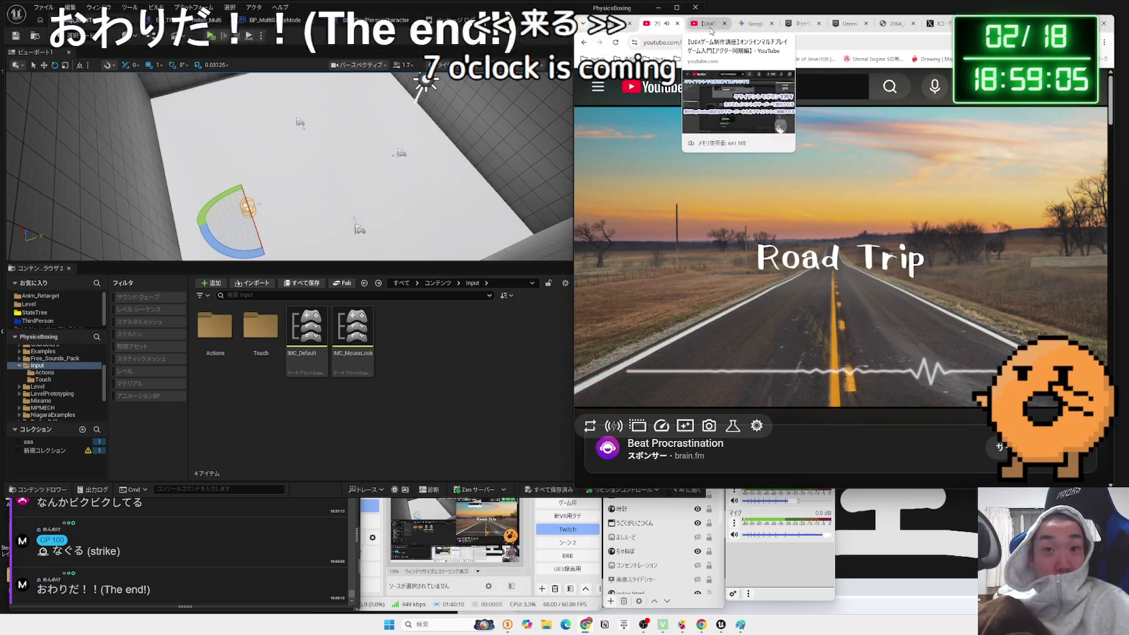
{"action": "left_click", "coordinate": [710, 27]}
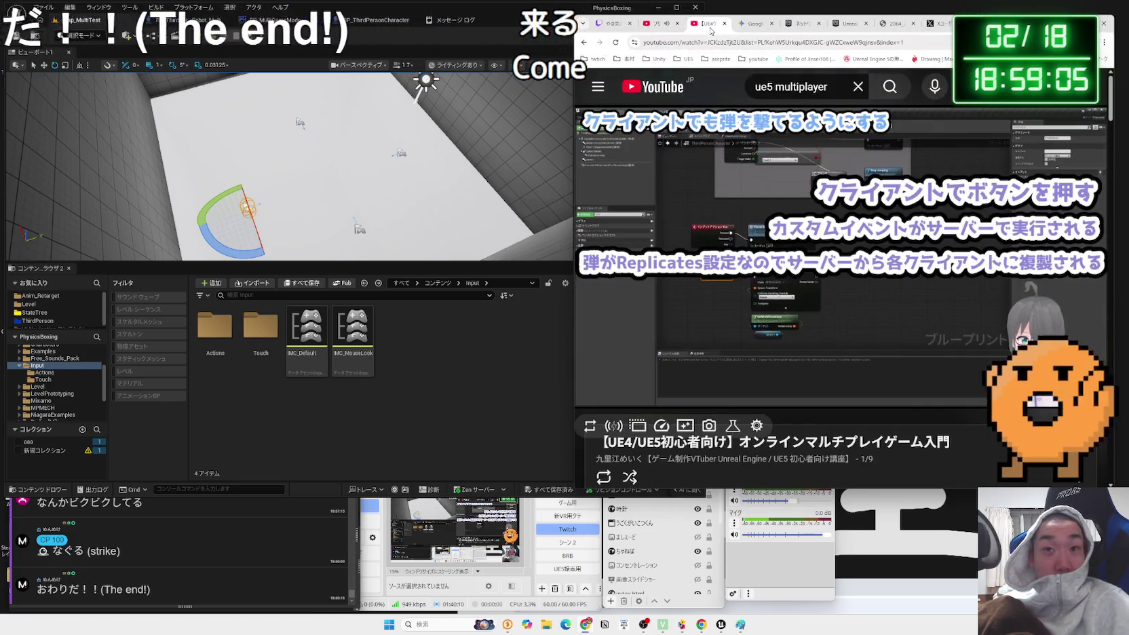
{"action": "left_click", "coordinate": [744, 24]}
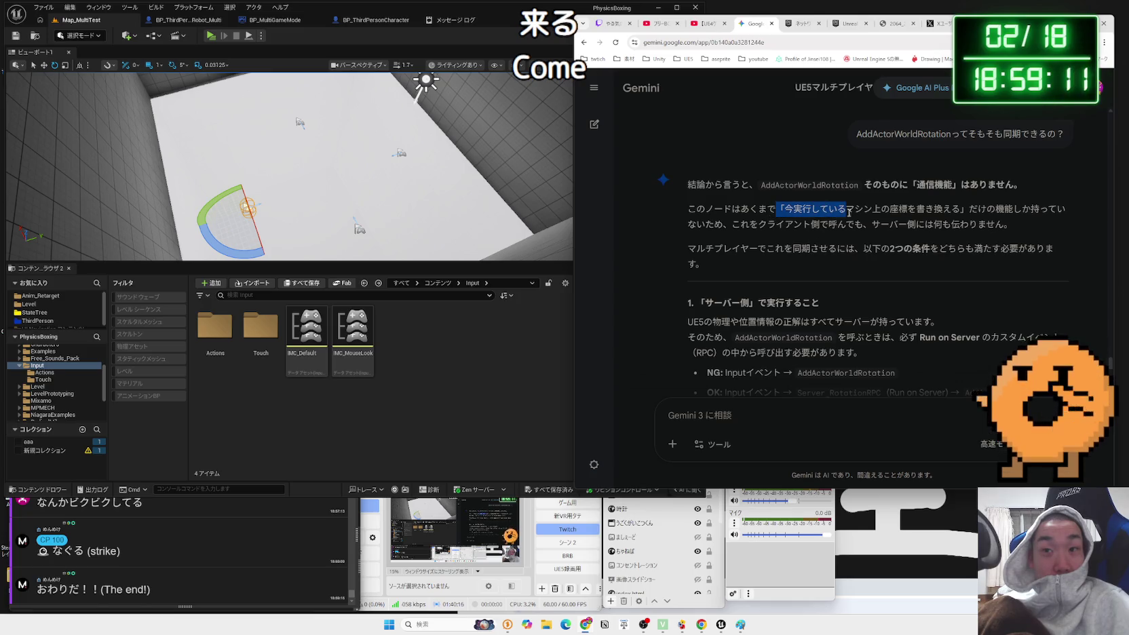
{"action": "left_click_drag", "start_coordinate": [849, 212], "coordinate": [929, 214]}
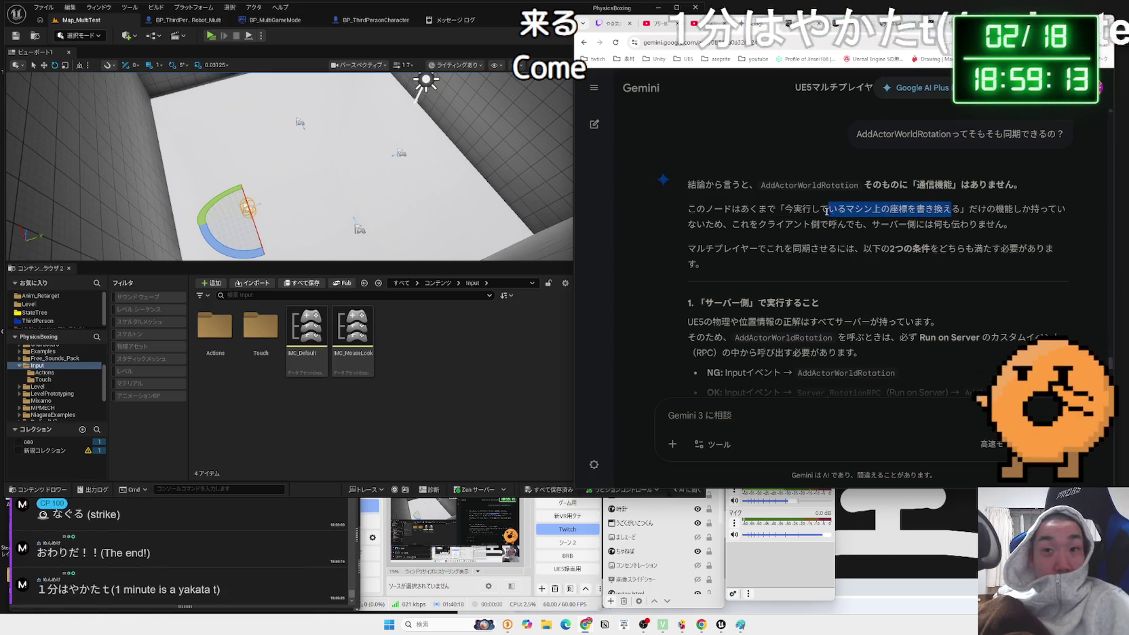
{"action": "left_click_drag", "start_coordinate": [777, 210], "coordinate": [960, 210]}
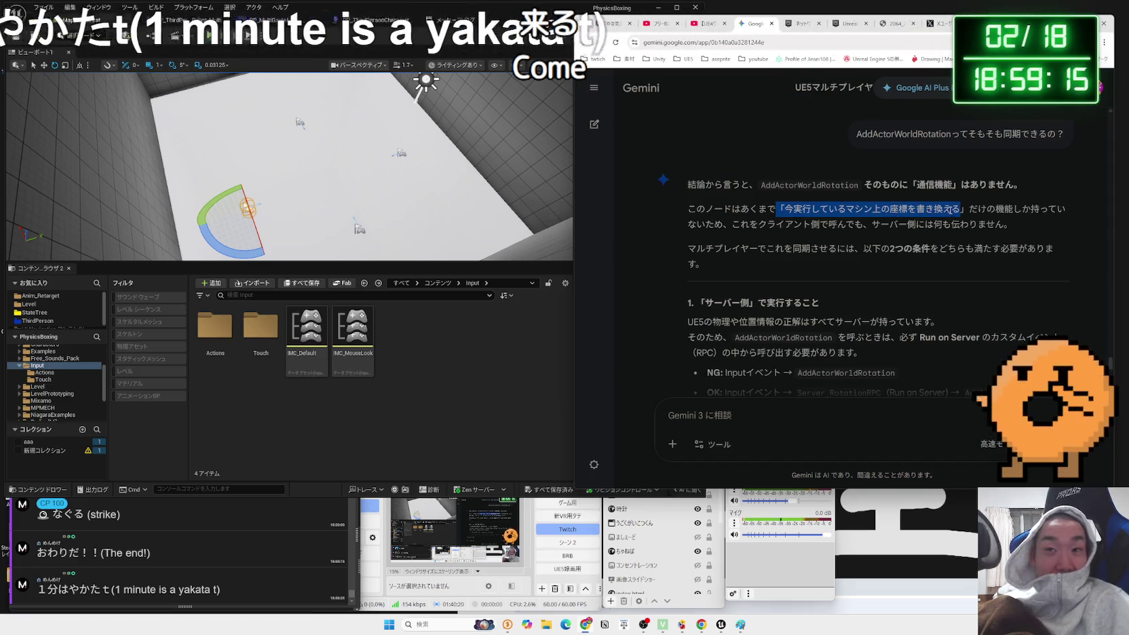
{"action": "left_click_drag", "start_coordinate": [785, 209], "coordinate": [872, 207]}
{"action": "mouse_move", "coordinate": [731, 209]}
{"action": "left_mouse_down"}
{"action": "mouse_move", "coordinate": [829, 210]}
{"action": "mouse_move", "coordinate": [734, 212]}
{"action": "mouse_move", "coordinate": [975, 249]}
{"action": "left_mouse_up"}
{"action": "left_click", "coordinate": [768, 207]}
{"action": "scroll", "coordinate": [768, 206], "scroll_direction": "down", "scroll_amount": 2}
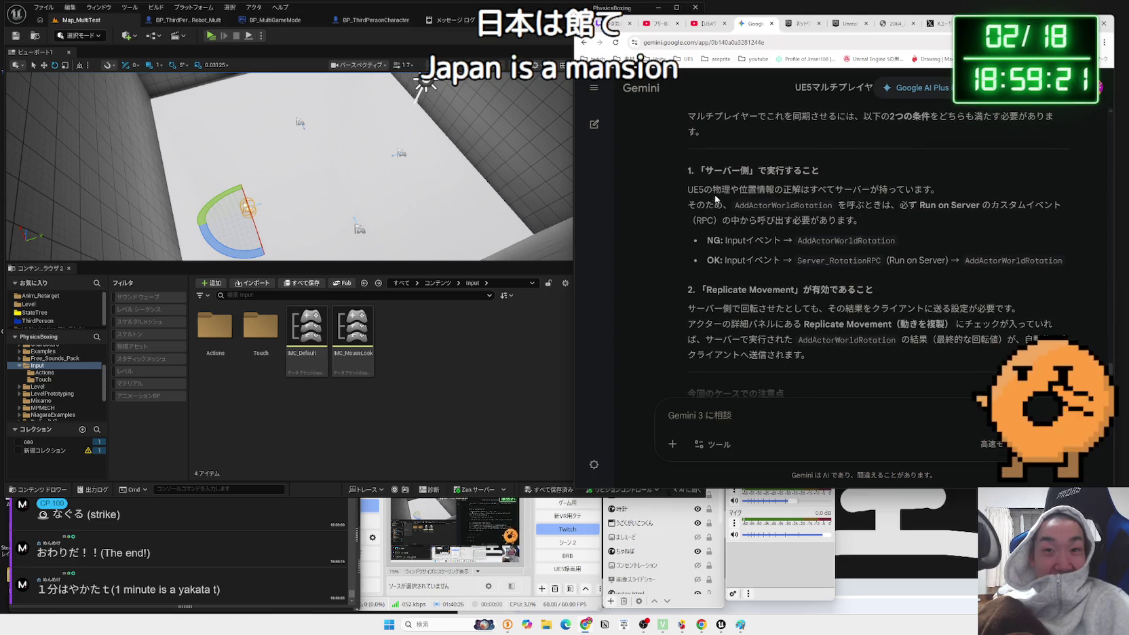
{"action": "left_click_drag", "start_coordinate": [949, 197], "coordinate": [700, 190]}
{"action": "left_click", "coordinate": [912, 206]}
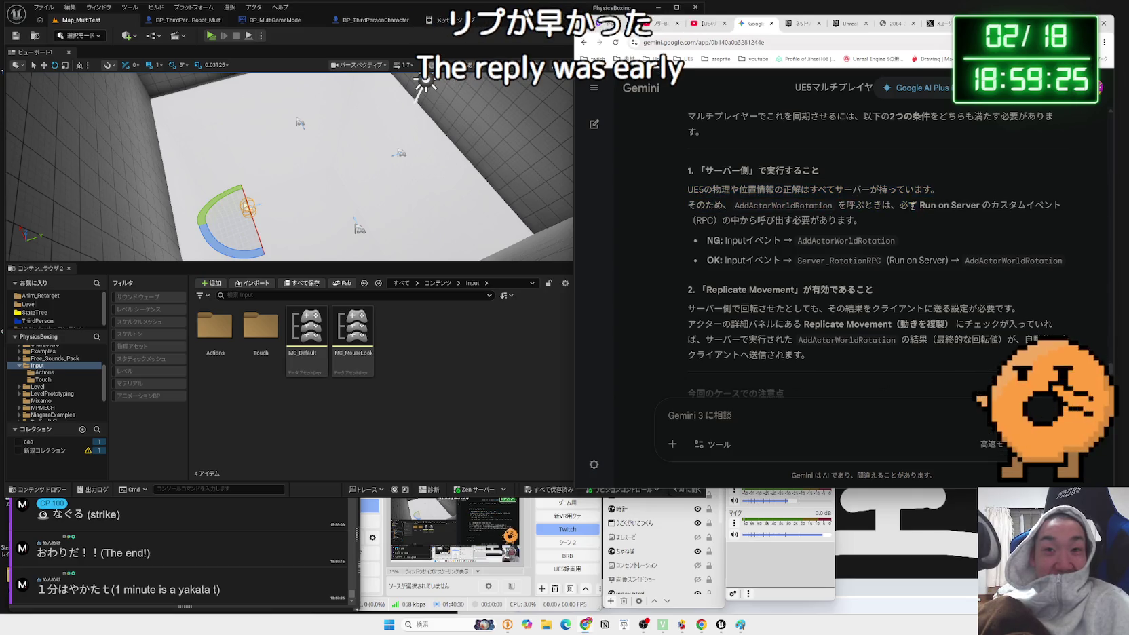
{"action": "left_click", "coordinate": [698, 192]}
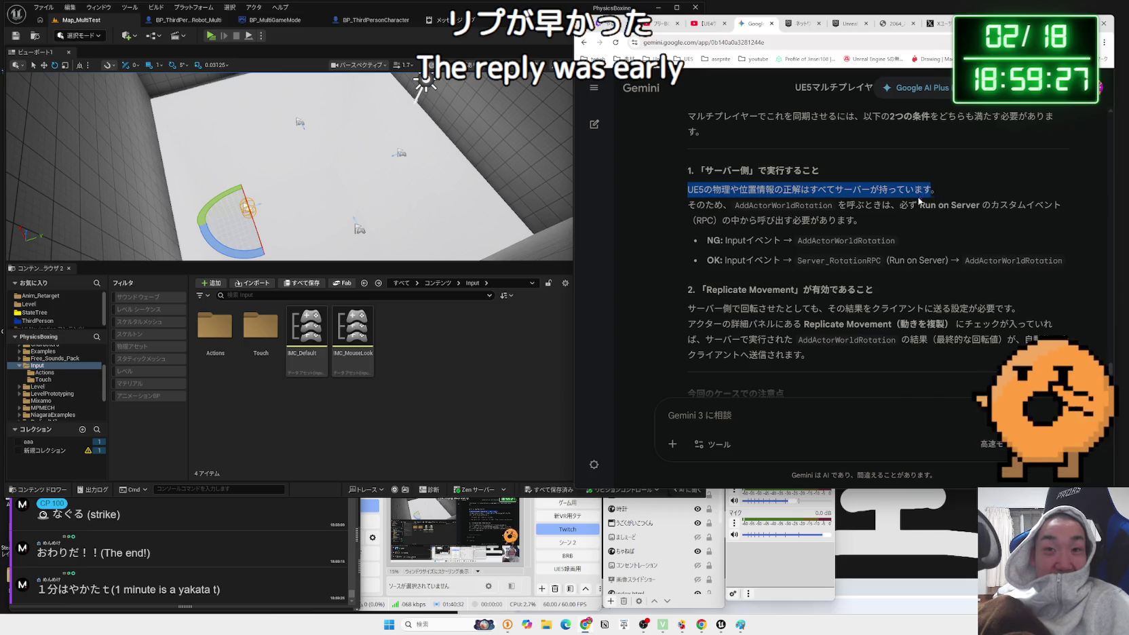
{"action": "left_click_drag", "start_coordinate": [687, 190], "coordinate": [865, 221]}
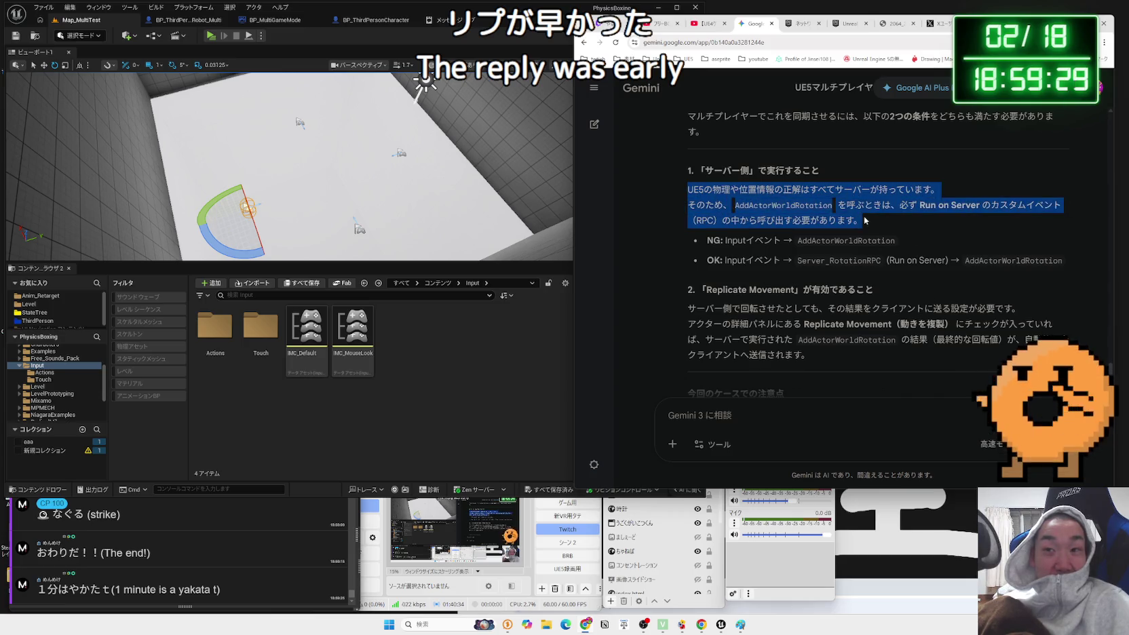
{"action": "mouse_move", "coordinate": [687, 190]}
{"action": "left_mouse_down"}
{"action": "mouse_move", "coordinate": [886, 220]}
{"action": "mouse_move", "coordinate": [726, 236]}
{"action": "left_mouse_up"}
{"action": "left_click", "coordinate": [903, 229]}
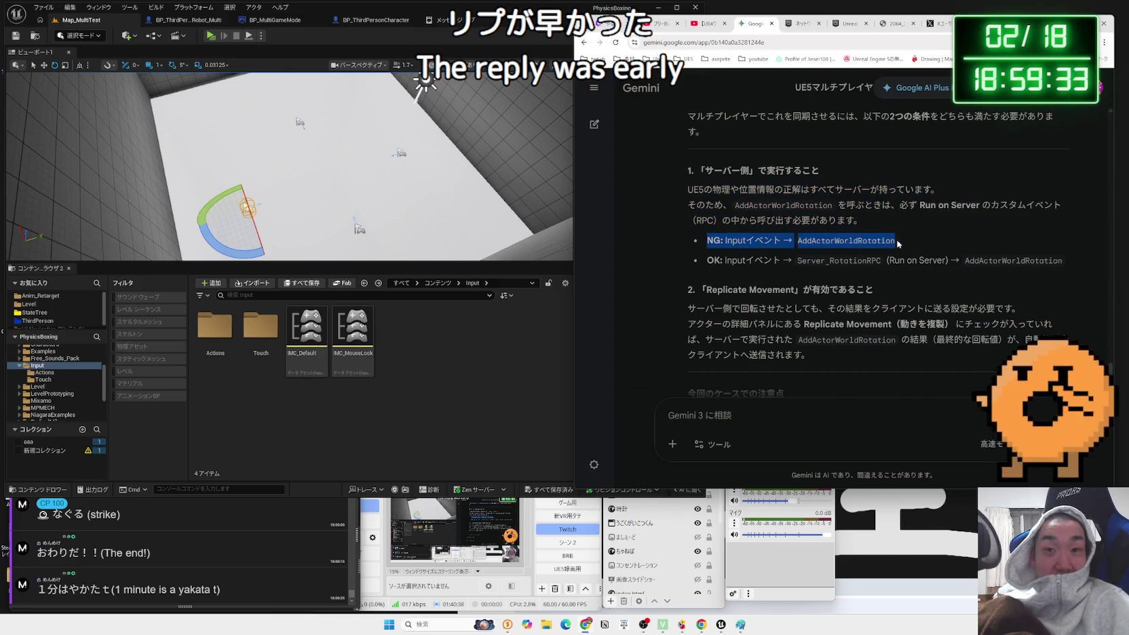